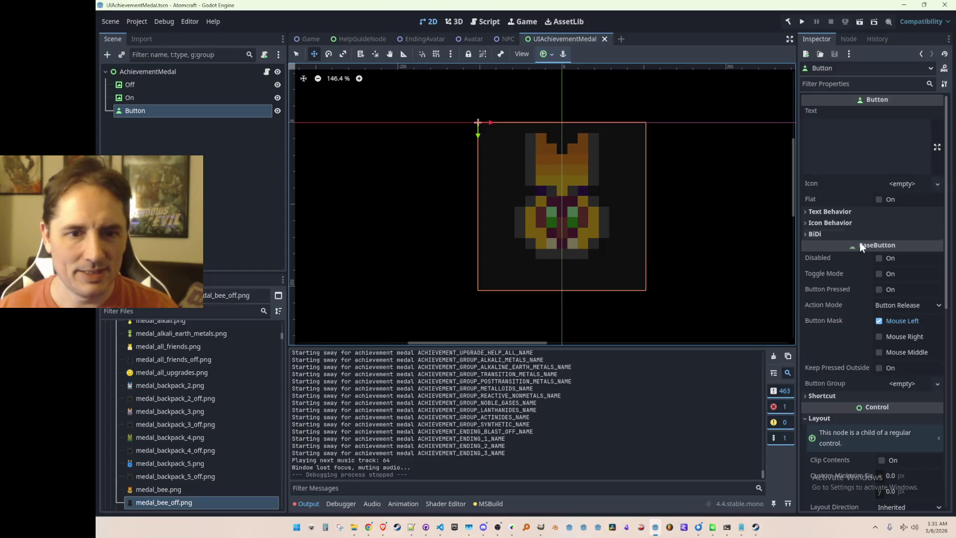
Make the medal's Button flat and expand its Theme Overrides > Styles
{"action": "left_click", "coordinate": [879, 199]}
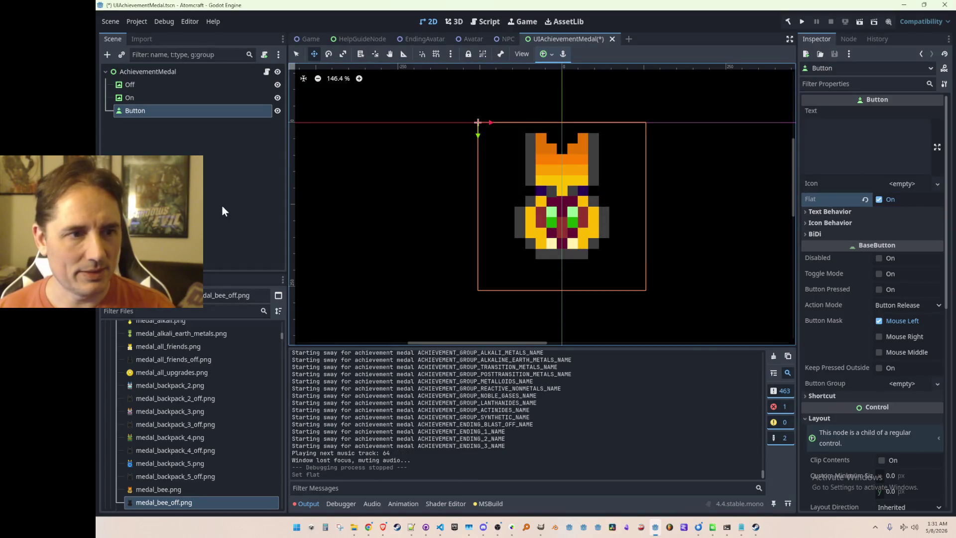
{"action": "scroll", "coordinate": [871, 357], "scroll_direction": "down", "scroll_amount": 6}
{"action": "scroll", "coordinate": [874, 359], "scroll_direction": "down", "scroll_amount": 3}
{"action": "left_click", "coordinate": [842, 356]}
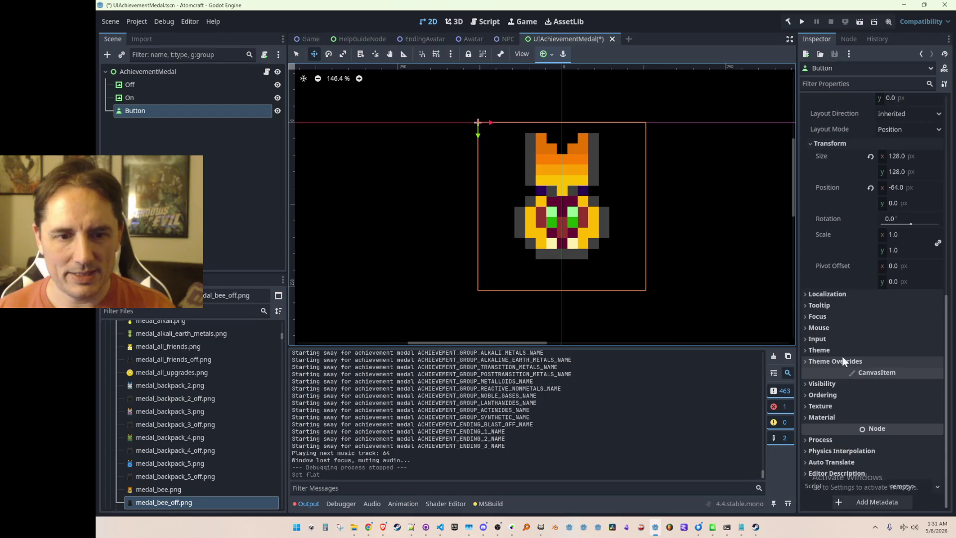
{"action": "scroll", "coordinate": [852, 344], "scroll_direction": "down", "scroll_amount": 3}
{"action": "left_click", "coordinate": [837, 362]}
{"action": "scroll", "coordinate": [855, 340], "scroll_direction": "down", "scroll_amount": 3}
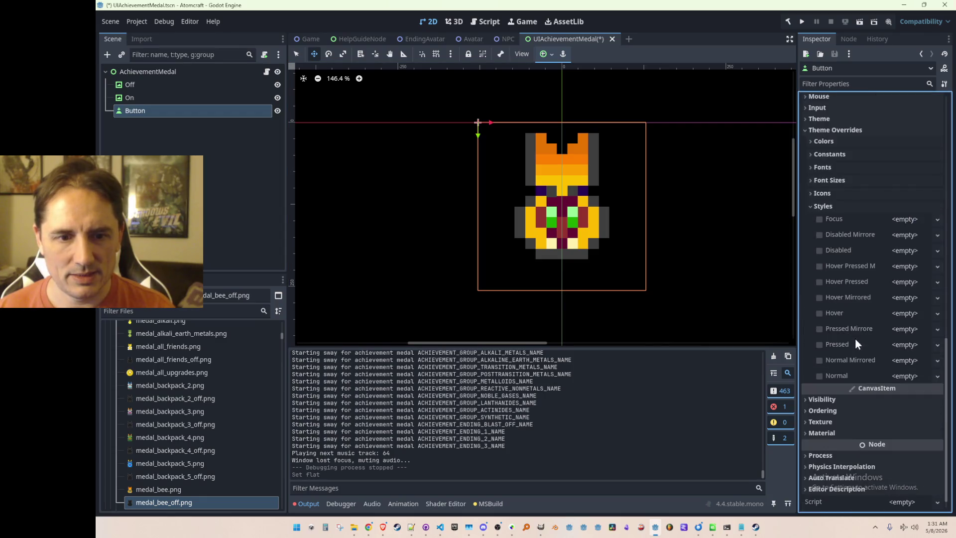
Give the focus, disabled mirrored, disabled, hover pressed mirrored and hover pressed styles a New StyleBoxEmpty
{"action": "left_click", "coordinate": [909, 219]}
{"action": "left_click", "coordinate": [894, 235]}
{"action": "left_click", "coordinate": [898, 237]}
{"action": "left_click", "coordinate": [896, 249]}
{"action": "left_click", "coordinate": [896, 253]}
{"action": "left_click", "coordinate": [900, 270]}
{"action": "left_click", "coordinate": [901, 270]}
{"action": "left_click", "coordinate": [898, 284]}
{"action": "left_click", "coordinate": [898, 284]}
{"action": "left_click", "coordinate": [897, 297]}
Set hover mirrored, hover, pressed mirrored, pressed, normal mirrored and normal styles to StyleBoxEmpty
{"action": "left_click", "coordinate": [902, 298]}
{"action": "left_click", "coordinate": [899, 312]}
{"action": "left_click", "coordinate": [899, 313]}
{"action": "left_click", "coordinate": [898, 330]}
{"action": "left_click", "coordinate": [899, 329]}
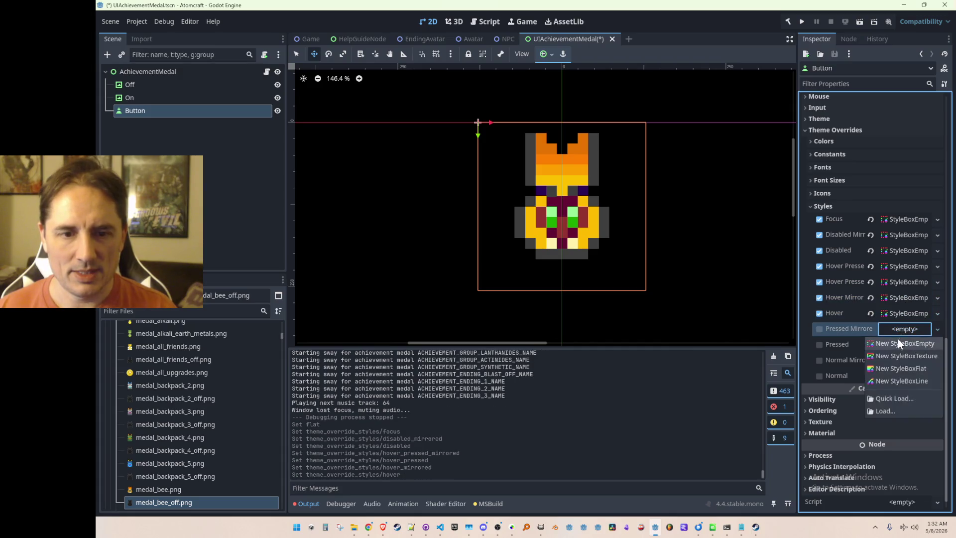
{"action": "left_click", "coordinate": [896, 341]}
{"action": "left_click", "coordinate": [895, 343]}
{"action": "left_click", "coordinate": [896, 357]}
{"action": "left_click", "coordinate": [897, 361]}
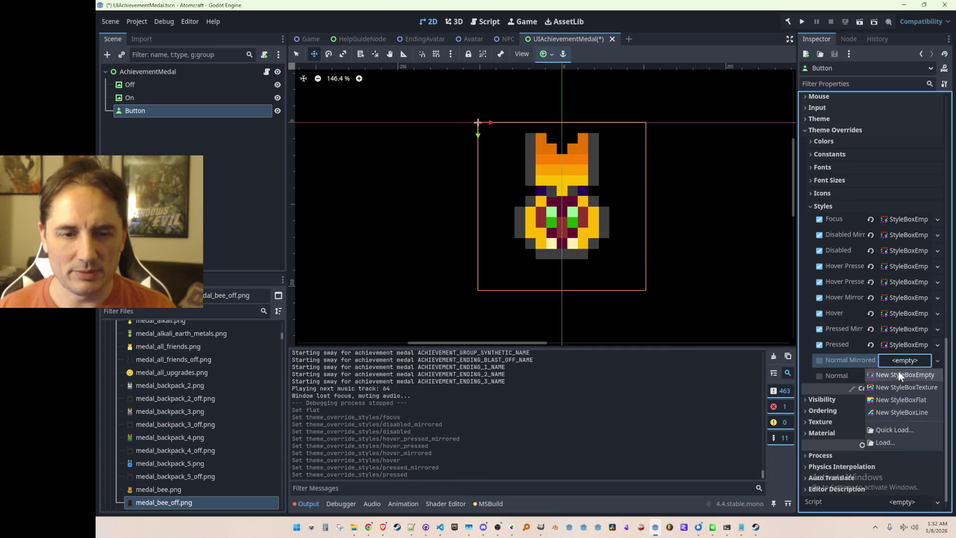
{"action": "left_click", "coordinate": [899, 375]}
{"action": "left_click", "coordinate": [899, 375]}
{"action": "left_click", "coordinate": [903, 390]}
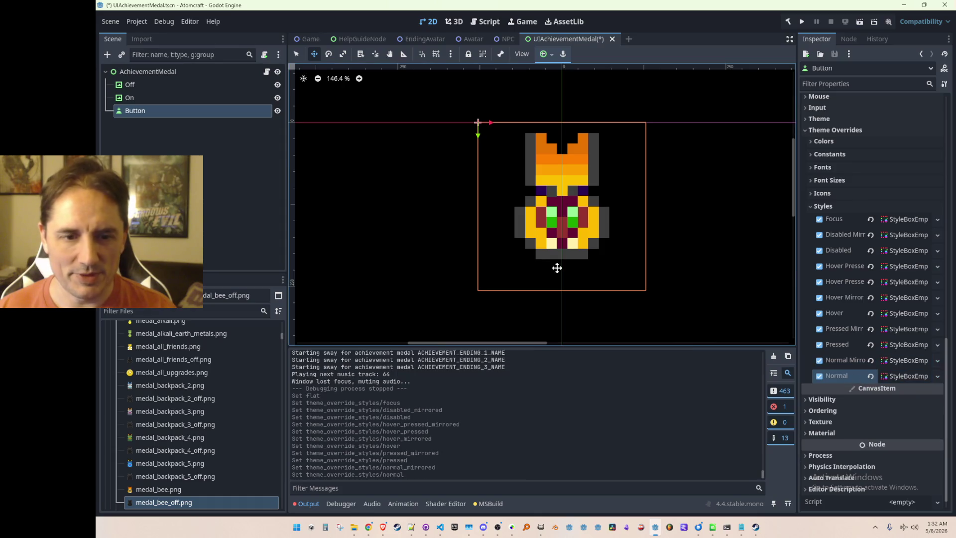
Deselect the Button and save the UIAchievementMedal scene
{"action": "key", "text": "q"}
{"action": "left_click", "coordinate": [423, 176]}
{"action": "key", "text": "ctrl+s"}
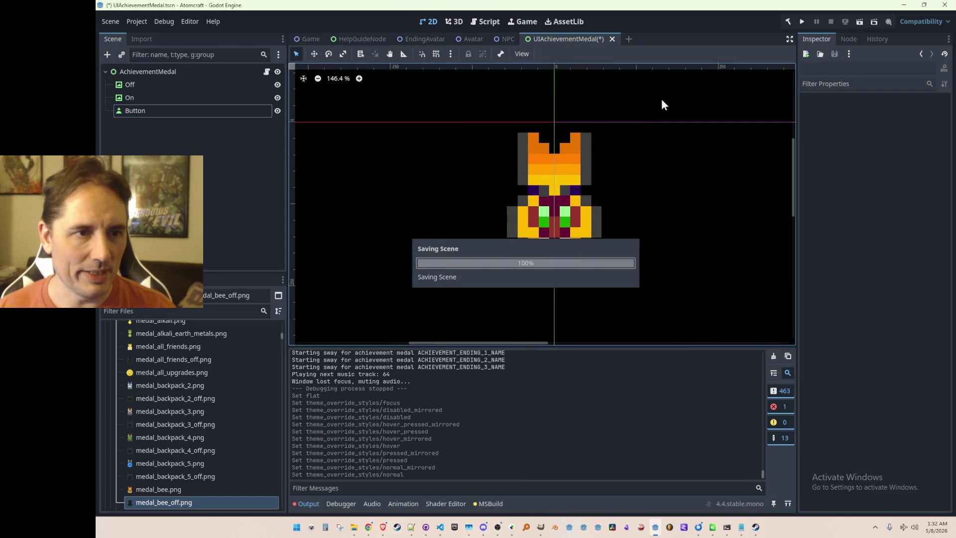
In the Game scene, toggle panel visibility so the full achievements medal grid page shows instead of the small panel
{"action": "left_click", "coordinate": [310, 40]}
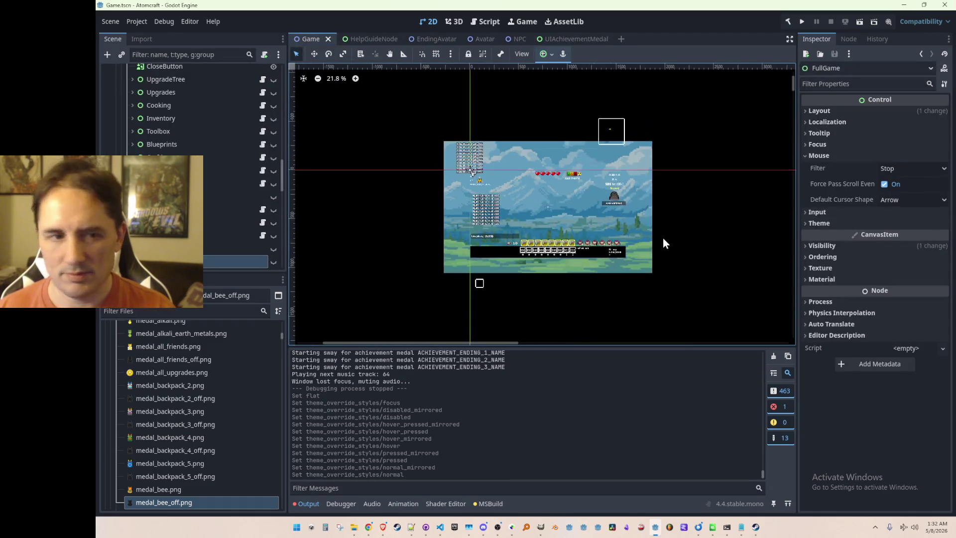
{"action": "left_click", "coordinate": [273, 235]}
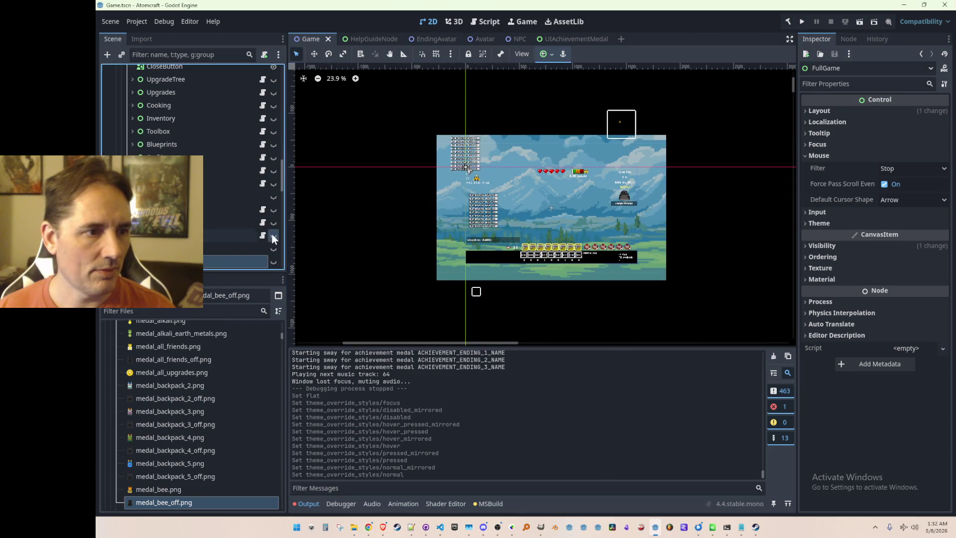
{"action": "scroll", "coordinate": [239, 119], "scroll_direction": "down", "scroll_amount": 5}
{"action": "left_click", "coordinate": [272, 118]}
{"action": "scroll", "coordinate": [251, 224], "scroll_direction": "up", "scroll_amount": 3}
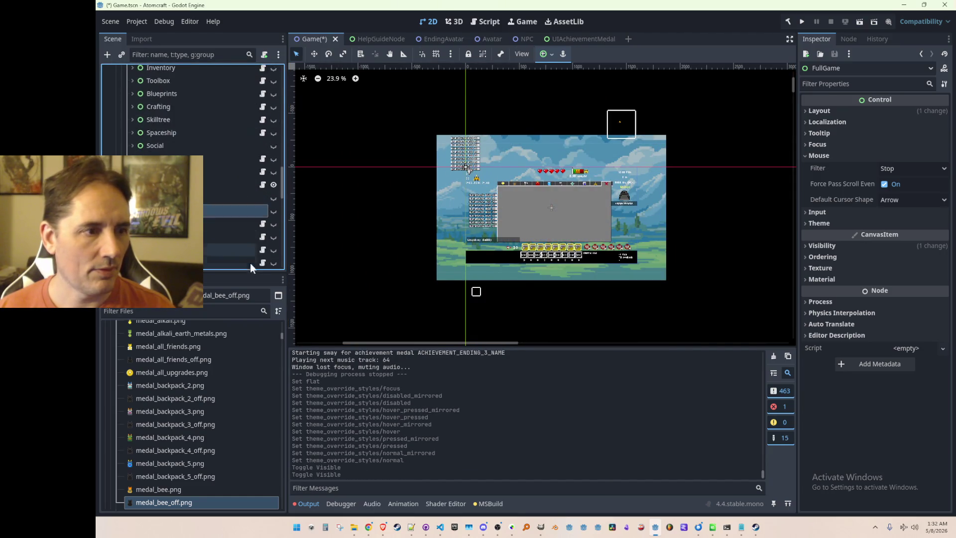
{"action": "left_click", "coordinate": [274, 198]}
{"action": "scroll", "coordinate": [576, 219], "scroll_direction": "up", "scroll_amount": 2}
{"action": "scroll", "coordinate": [576, 219], "scroll_direction": "up", "scroll_amount": 1}
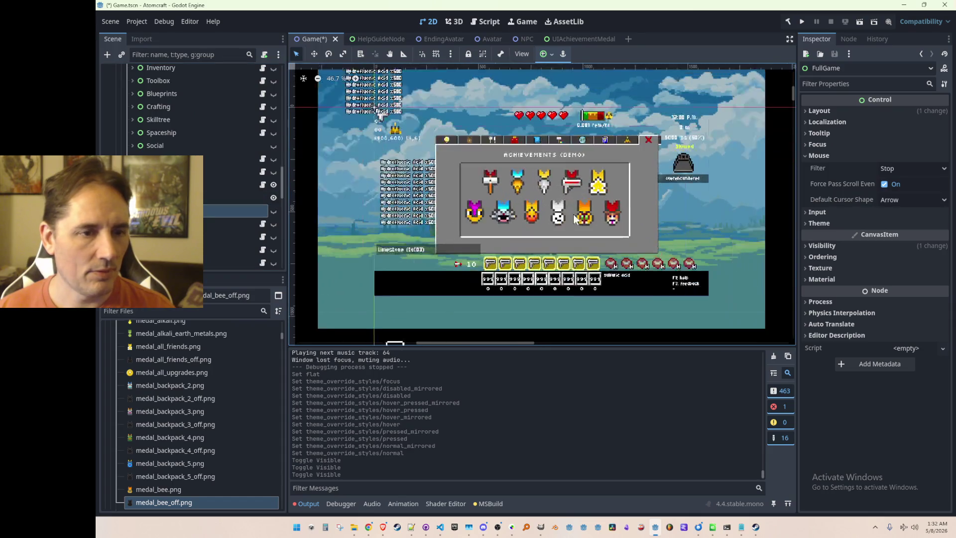
{"action": "left_click", "coordinate": [272, 197]}
{"action": "left_click", "coordinate": [273, 210]}
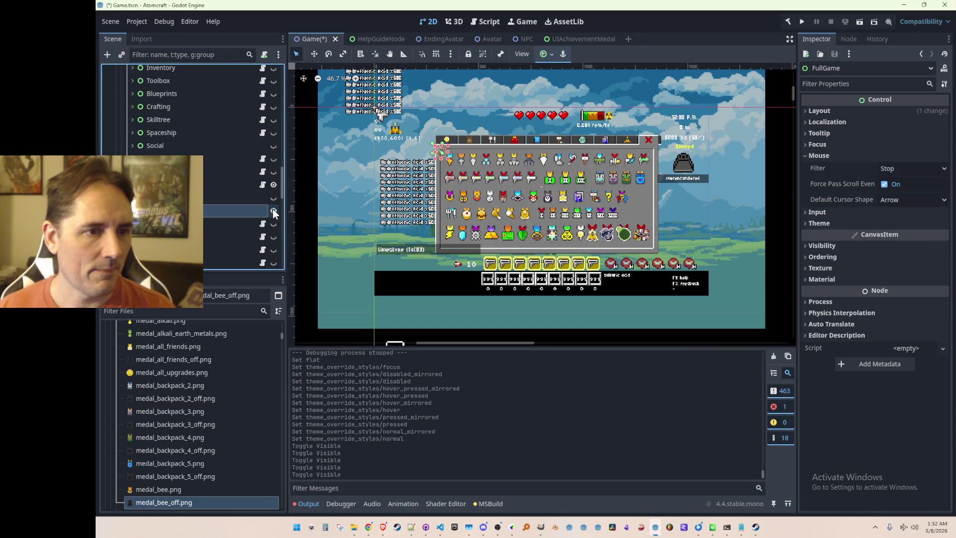
{"action": "scroll", "coordinate": [530, 202], "scroll_direction": "up", "scroll_amount": 2}
{"action": "left_click_drag", "start_coordinate": [529, 202], "coordinate": [518, 205]}
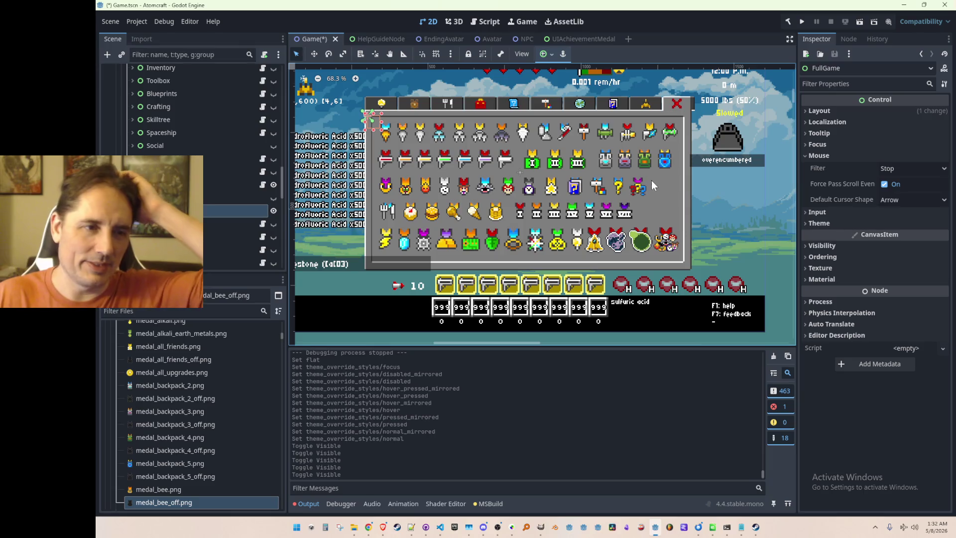
{"action": "scroll", "coordinate": [590, 190], "scroll_direction": "down", "scroll_amount": 2}
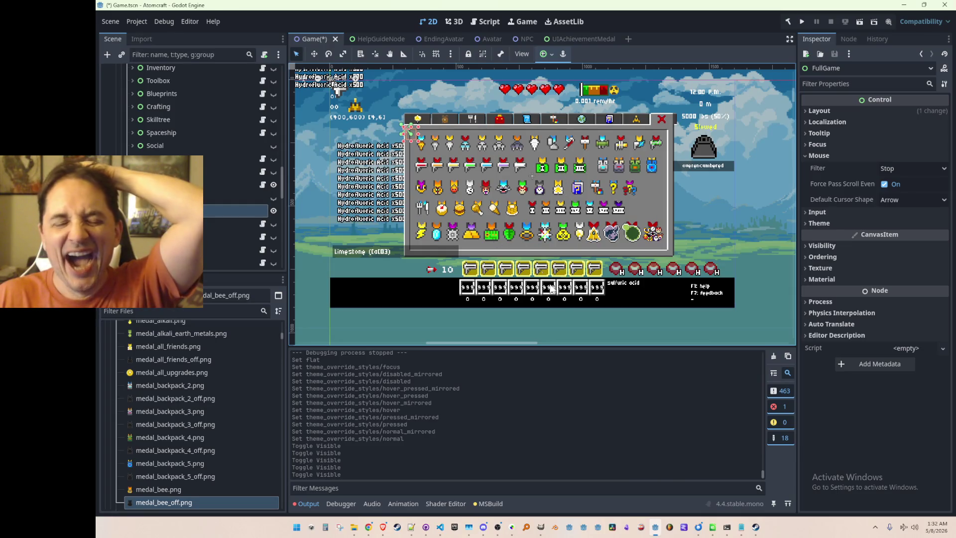
Put the task spreadsheet on the right half and paste the demo achievements task into B92
{"action": "mouse_move", "coordinate": [711, 534]}
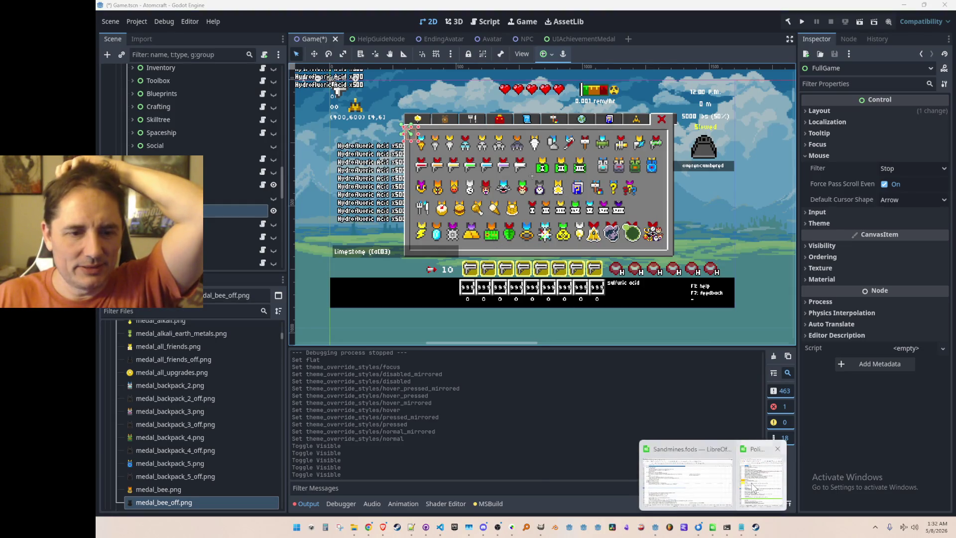
{"action": "left_click", "coordinate": [754, 487]}
{"action": "mouse_move", "coordinate": [368, 31]}
{"action": "left_mouse_down"}
{"action": "mouse_move", "coordinate": [802, 28]}
{"action": "mouse_move", "coordinate": [787, 22]}
{"action": "left_mouse_up"}
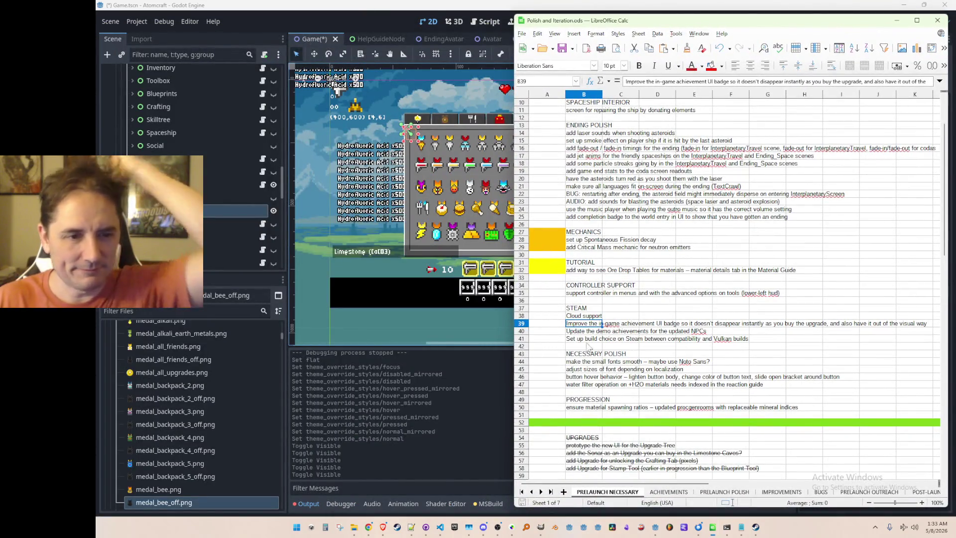
{"action": "left_click", "coordinate": [588, 332]}
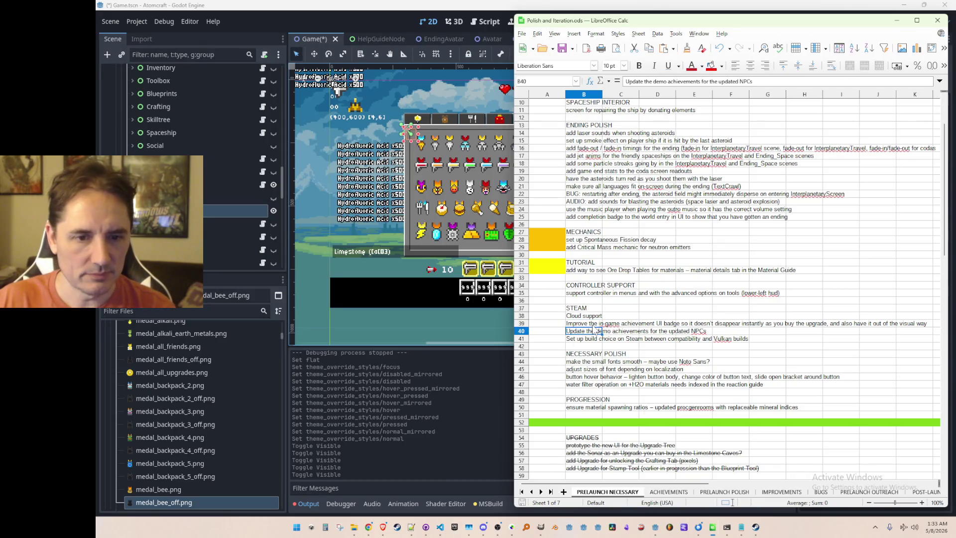
{"action": "scroll", "coordinate": [592, 339], "scroll_direction": "down", "scroll_amount": 17}
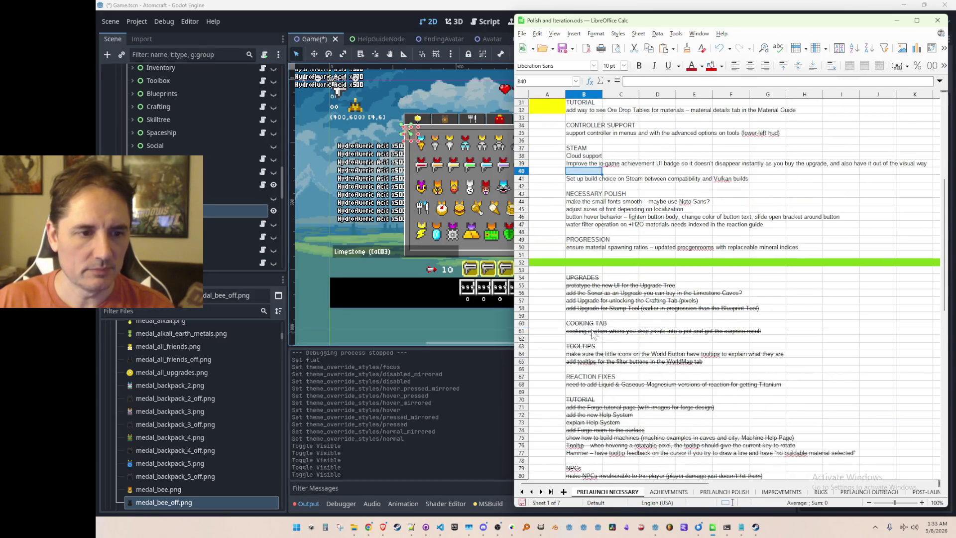
{"action": "left_click", "coordinate": [589, 342]}
{"action": "type", "text": "Update the demo achievements for the updated NPCs"}
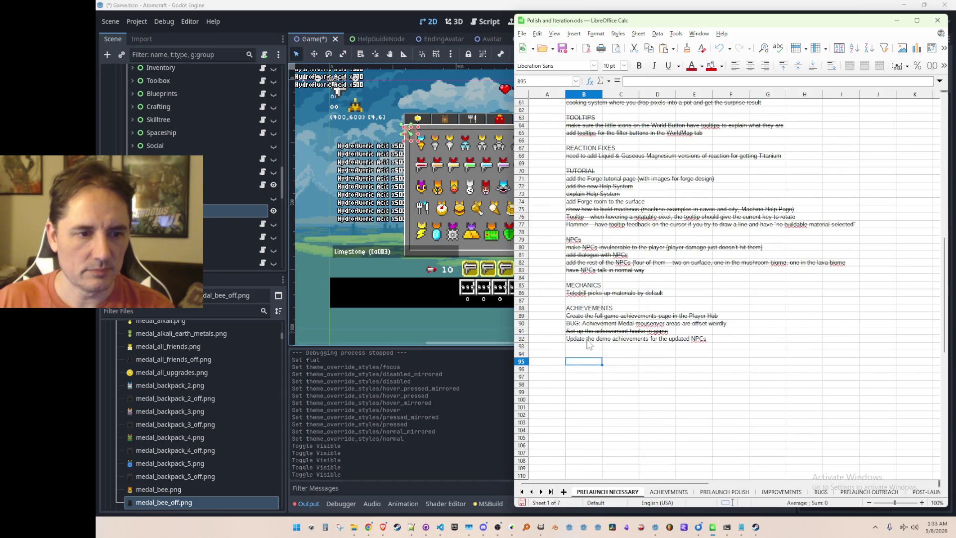
Apply strikethrough to the moved demo achievements task
{"action": "left_click", "coordinate": [618, 33]}
{"action": "mouse_move", "coordinate": [596, 34]}
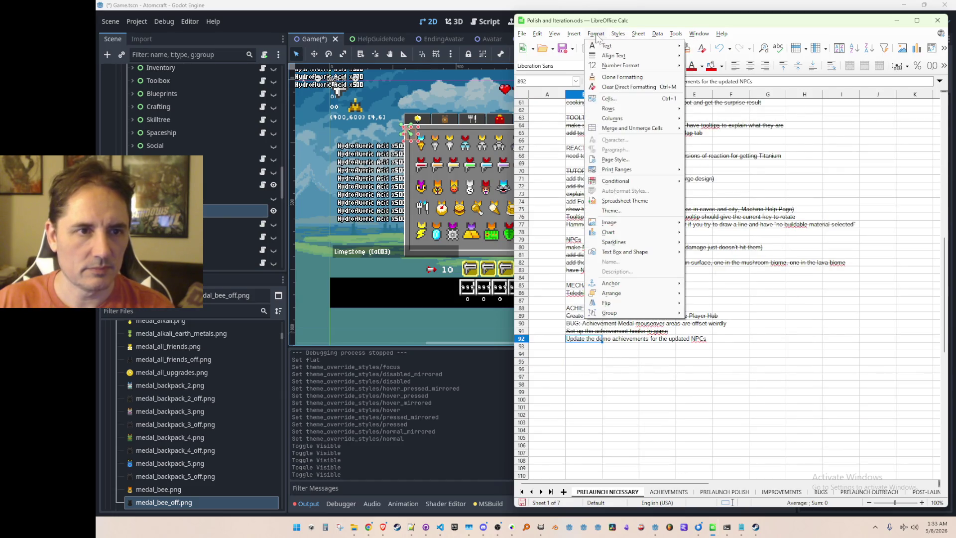
{"action": "mouse_move", "coordinate": [627, 45]}
{"action": "left_click", "coordinate": [717, 85]}
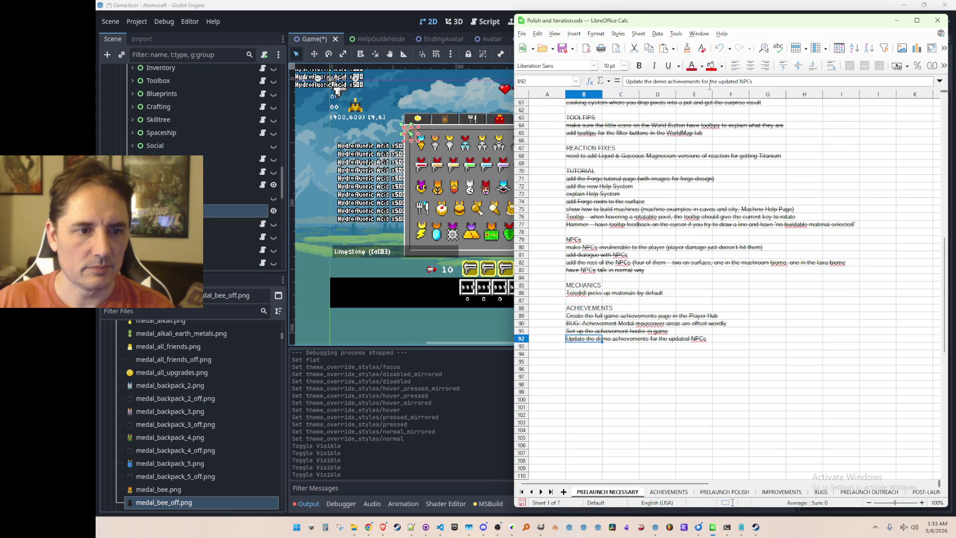
Delete the now-empty row 40 from the STEAM section
{"action": "scroll", "coordinate": [627, 337], "scroll_direction": "up", "scroll_amount": 15}
{"action": "scroll", "coordinate": [626, 337], "scroll_direction": "up", "scroll_amount": 5}
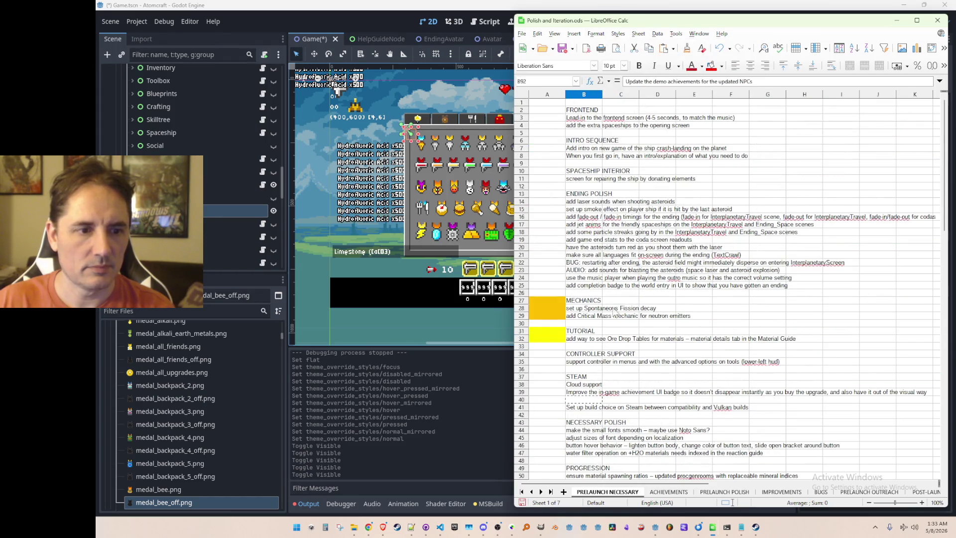
{"action": "right_click", "coordinate": [522, 405]}
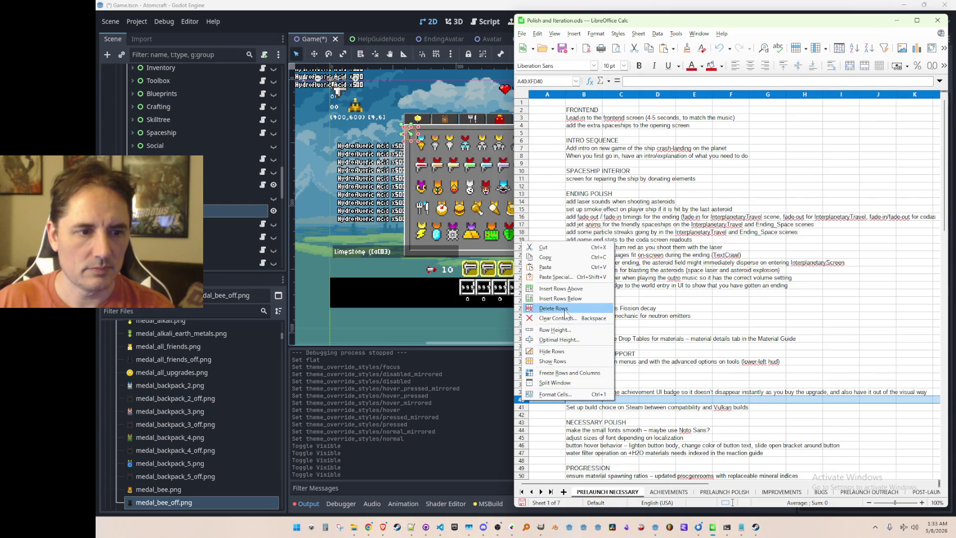
{"action": "left_click", "coordinate": [567, 329]}
Select the Cloud support task and step through the STEAM tasks to the achievement badge one
{"action": "left_click", "coordinate": [553, 394]}
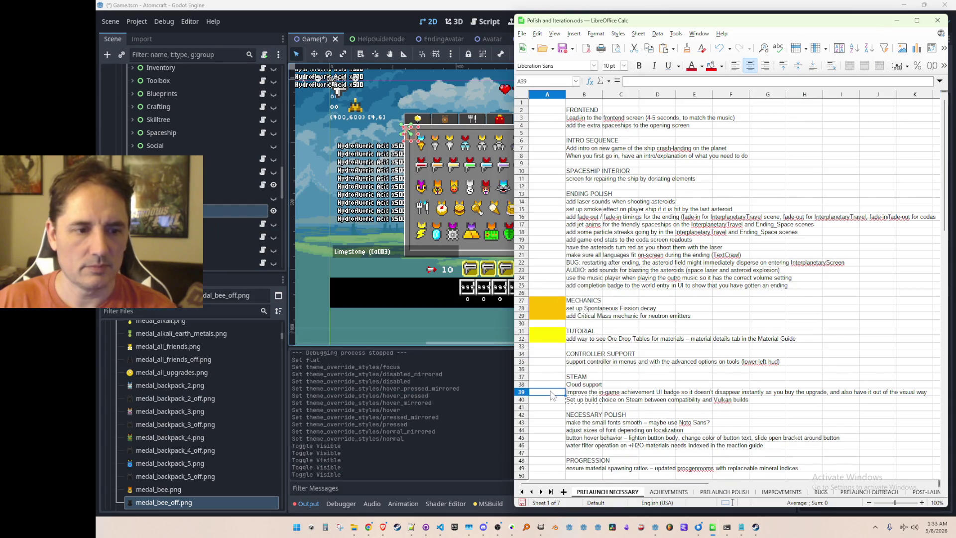
{"action": "left_click", "coordinate": [585, 400]}
{"action": "key", "text": "Up"}
{"action": "key", "text": "Up"}
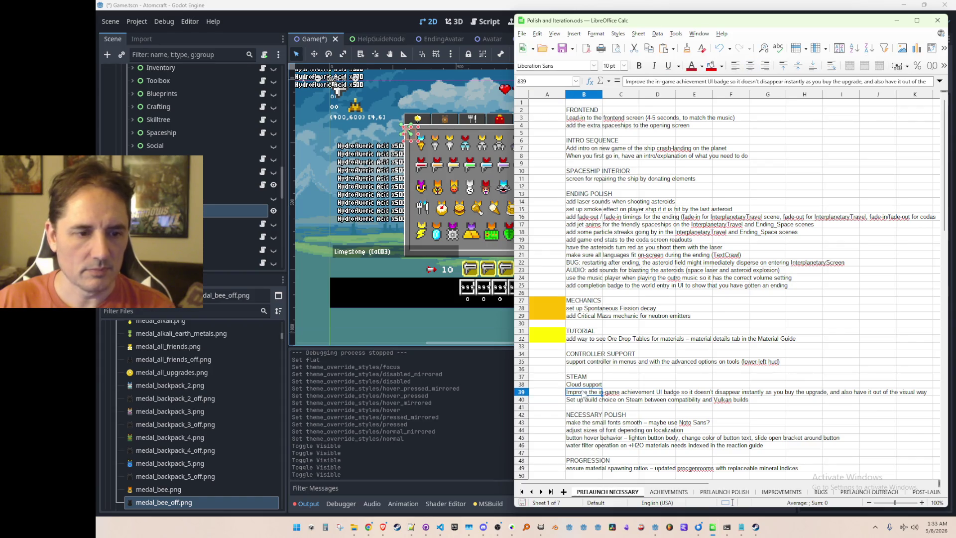
{"action": "key", "text": "Down"}
{"action": "scroll", "coordinate": [585, 400], "scroll_direction": "down", "scroll_amount": 4}
{"action": "scroll", "coordinate": [635, 311], "scroll_direction": "up", "scroll_amount": 4}
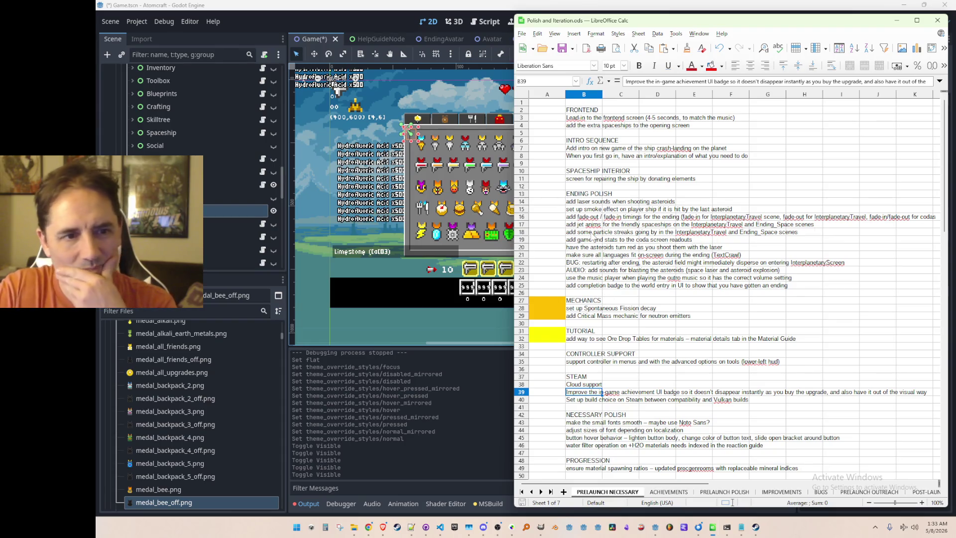
{"action": "left_click", "coordinate": [593, 203]}
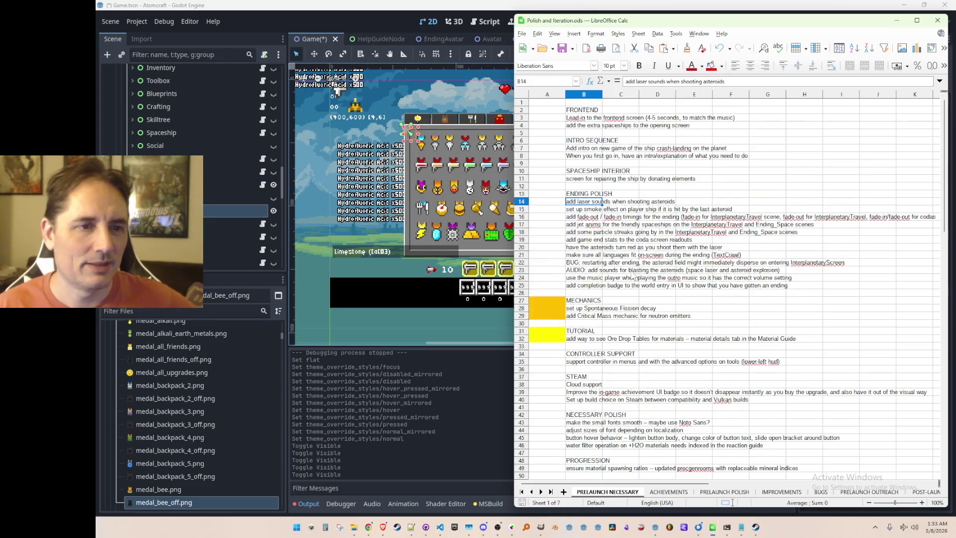
{"action": "scroll", "coordinate": [623, 243], "scroll_direction": "down", "scroll_amount": 2}
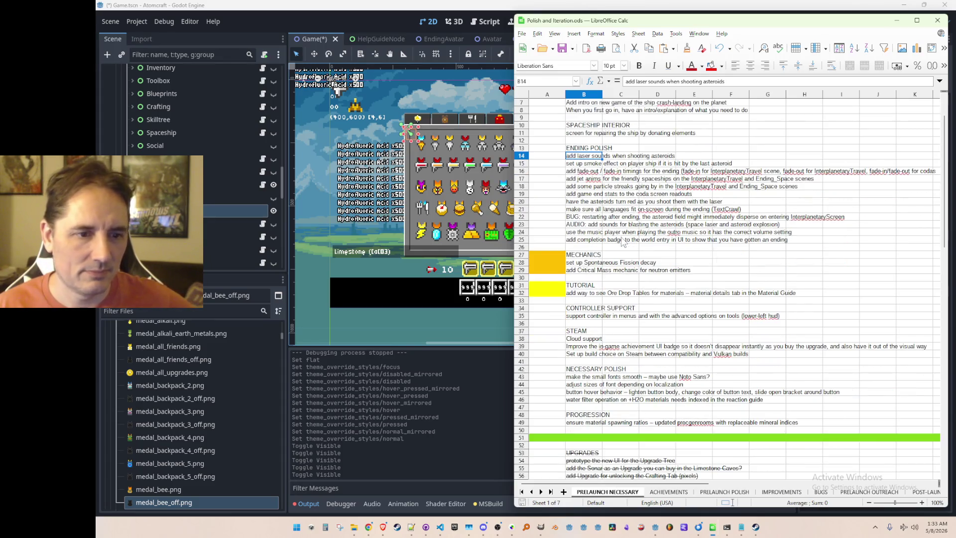
{"action": "scroll", "coordinate": [622, 242], "scroll_direction": "up", "scroll_amount": 2}
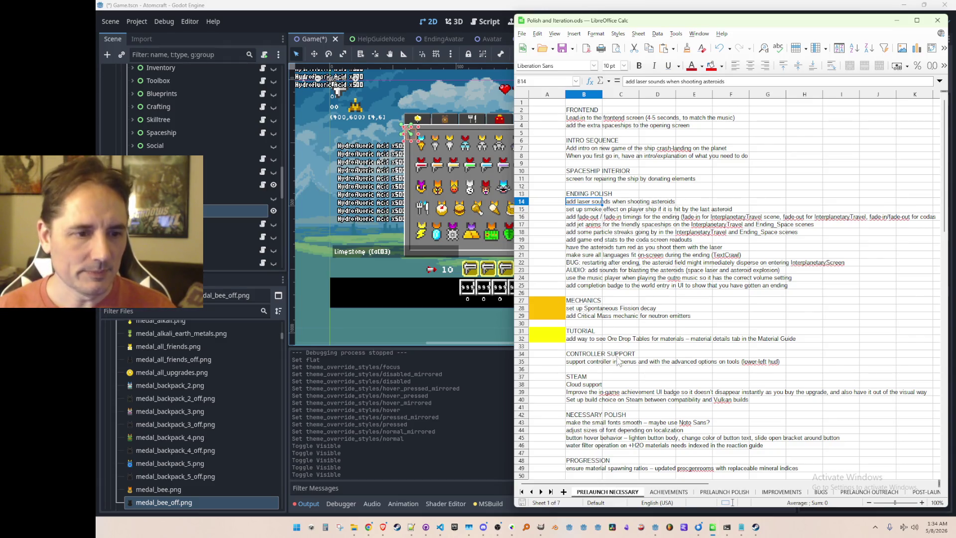
{"action": "left_click", "coordinate": [587, 393]}
Enter the note in B39 that achievement badges slide up in the lower-right corner, like Steam
{"action": "type", "text": "make the in-ag"}
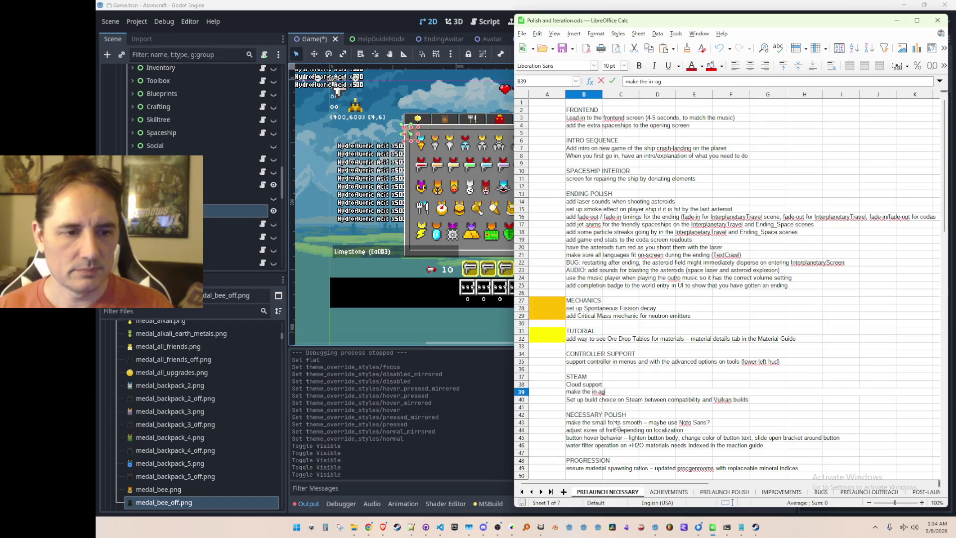
{"action": "type", "text": "meme achievement "}
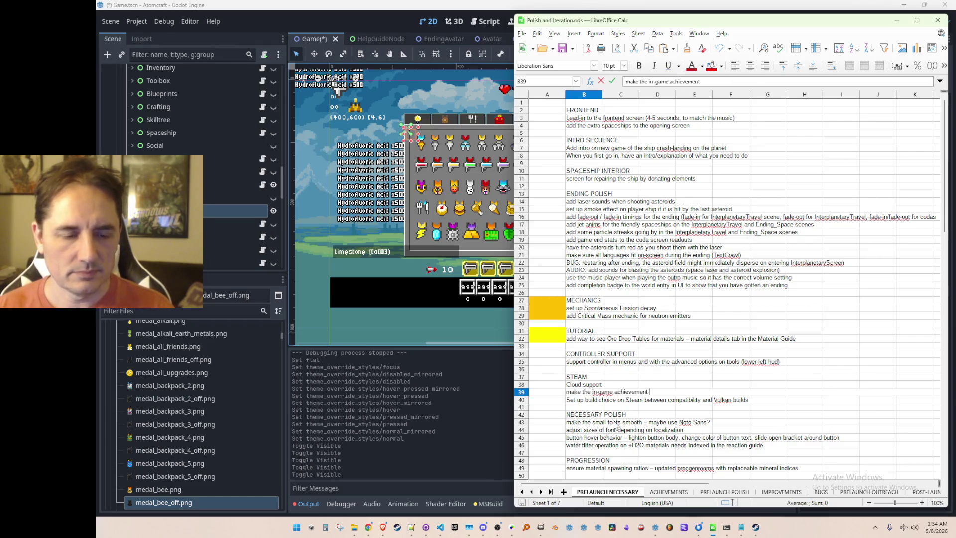
{"action": "type", "text": "& element UI badges slide up "}
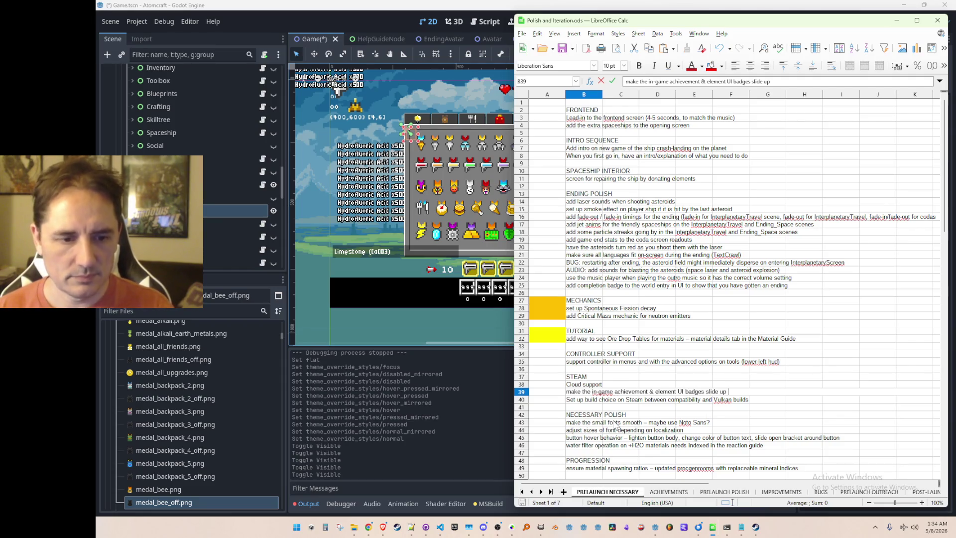
{"action": "type", "text": "in lower-right "}
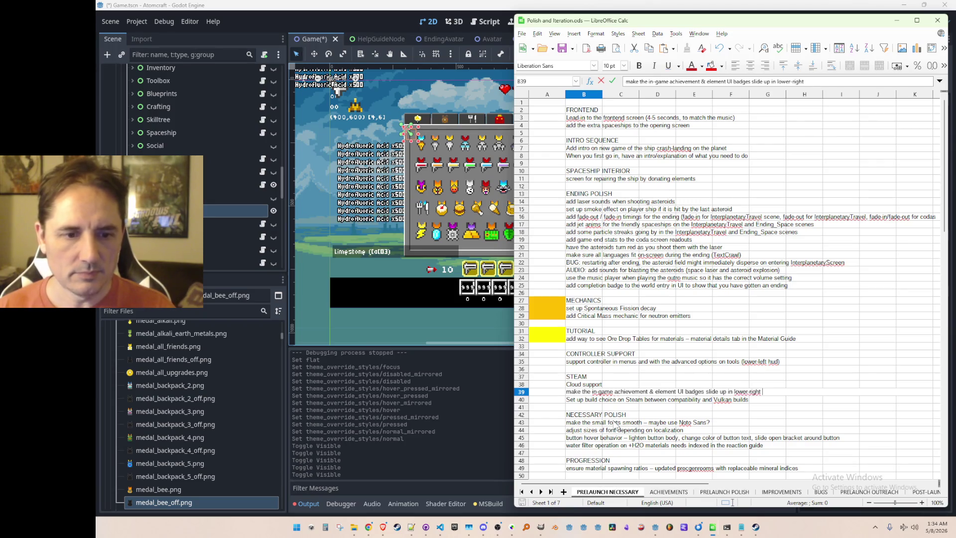
{"action": "type", "text": "ame as Steam achievement UX"}
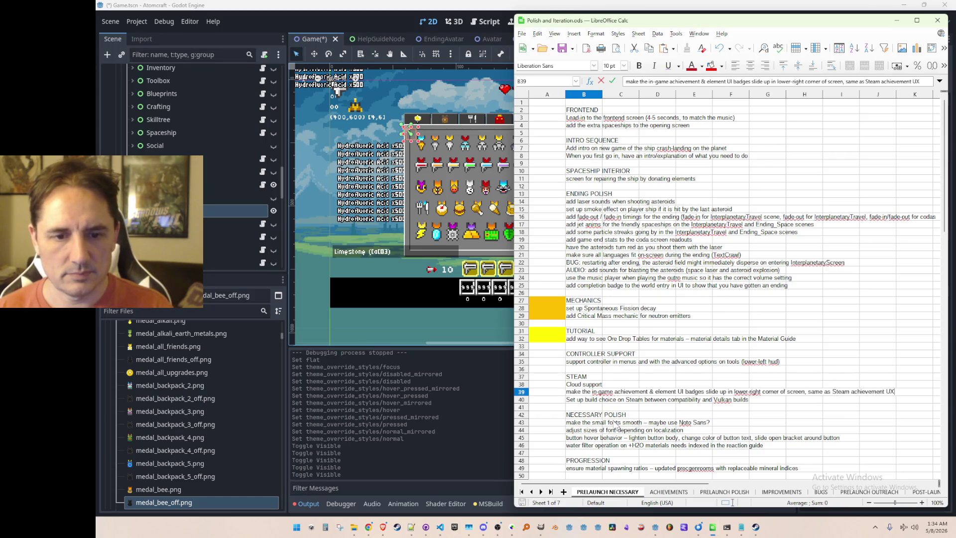
{"action": "key", "text": "Return"}
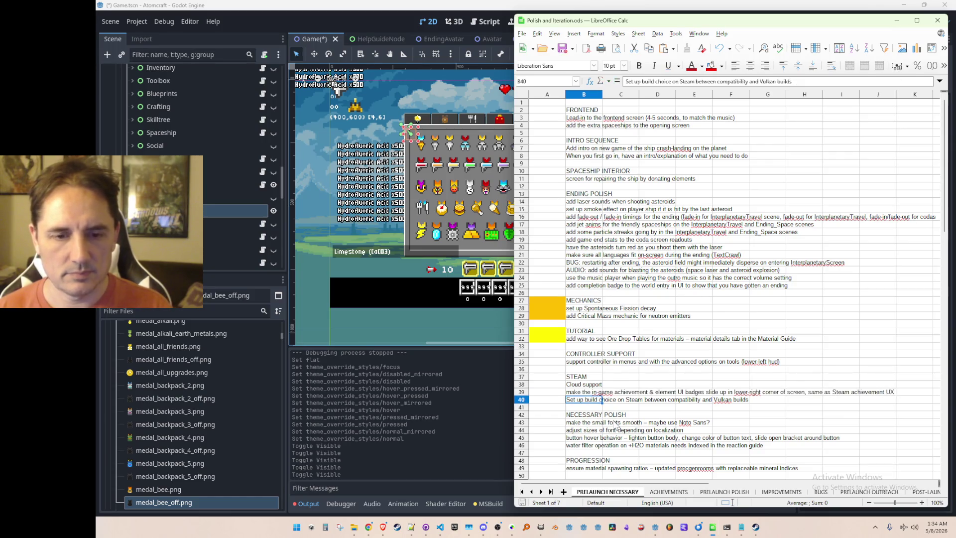
{"action": "key", "text": "Up"}
{"action": "key", "text": "Up"}
{"action": "key", "text": "Up"}
{"action": "key", "text": "Down"}
{"action": "key", "text": "Down"}
{"action": "key", "text": "Down"}
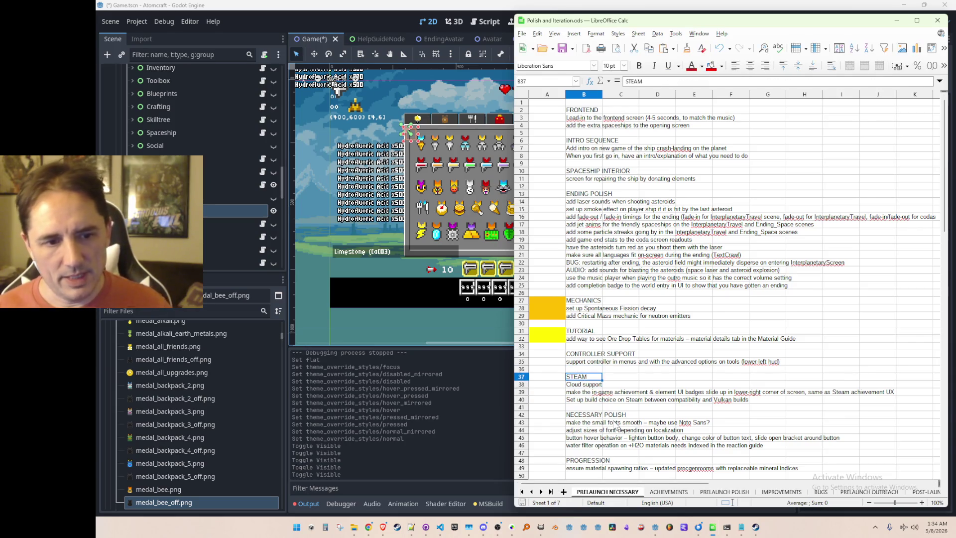
{"action": "key", "text": "Up"}
{"action": "key", "text": "Up"}
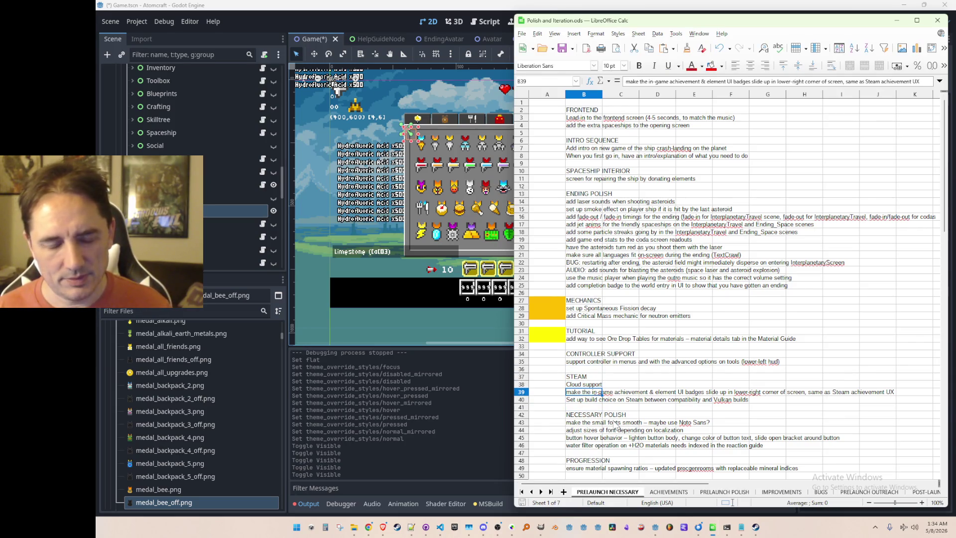
{"action": "key", "text": "Up"}
{"action": "key", "text": "Up"}
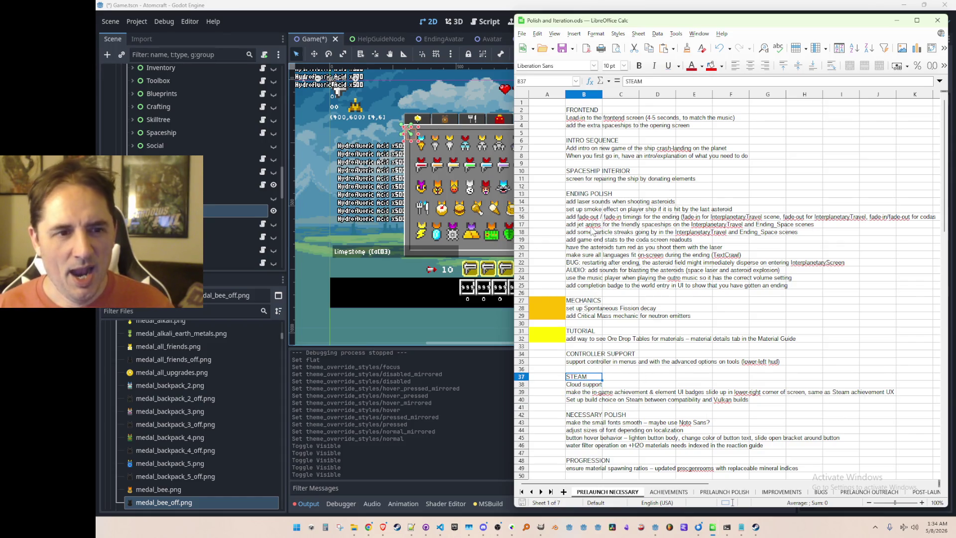
Select the ENDING POLISH heading, the intro crash-landing task and the MECHANICS heading in the sheet
{"action": "left_click", "coordinate": [592, 197]}
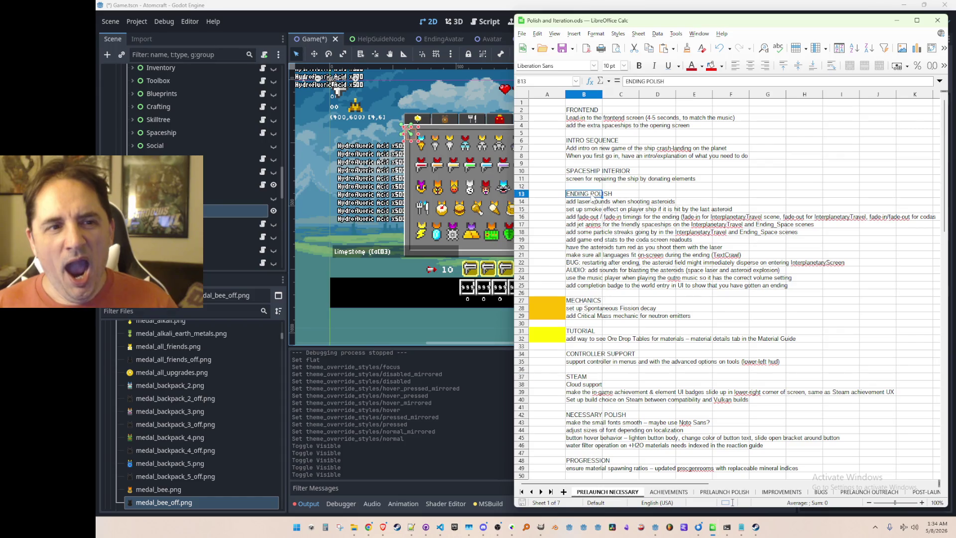
{"action": "left_click", "coordinate": [601, 149]}
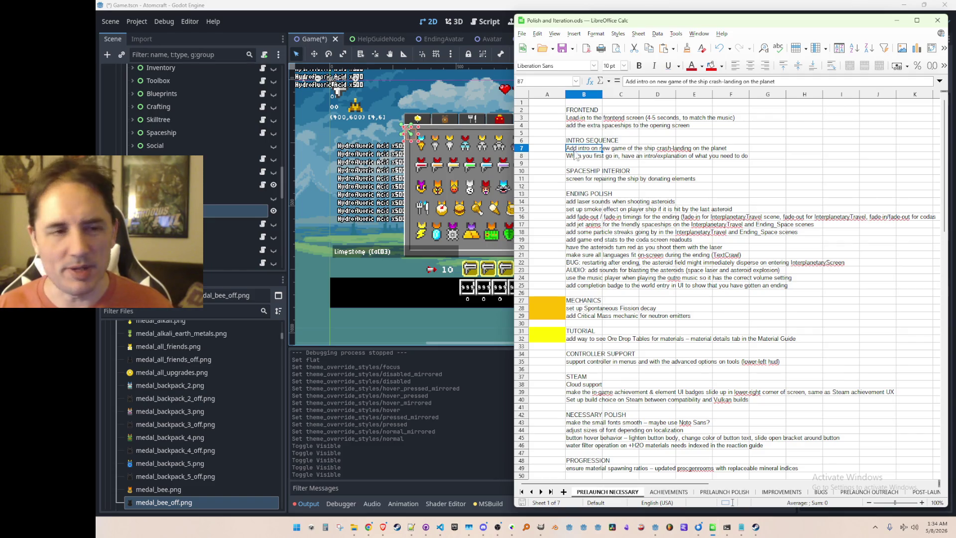
{"action": "scroll", "coordinate": [582, 313], "scroll_direction": "down", "scroll_amount": 2}
{"action": "scroll", "coordinate": [580, 276], "scroll_direction": "up", "scroll_amount": 2}
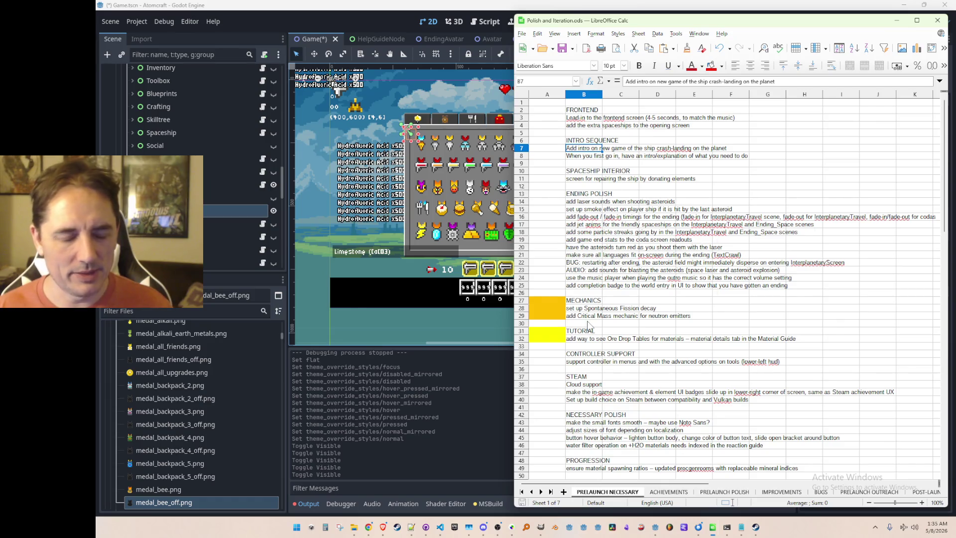
{"action": "left_click", "coordinate": [592, 302]}
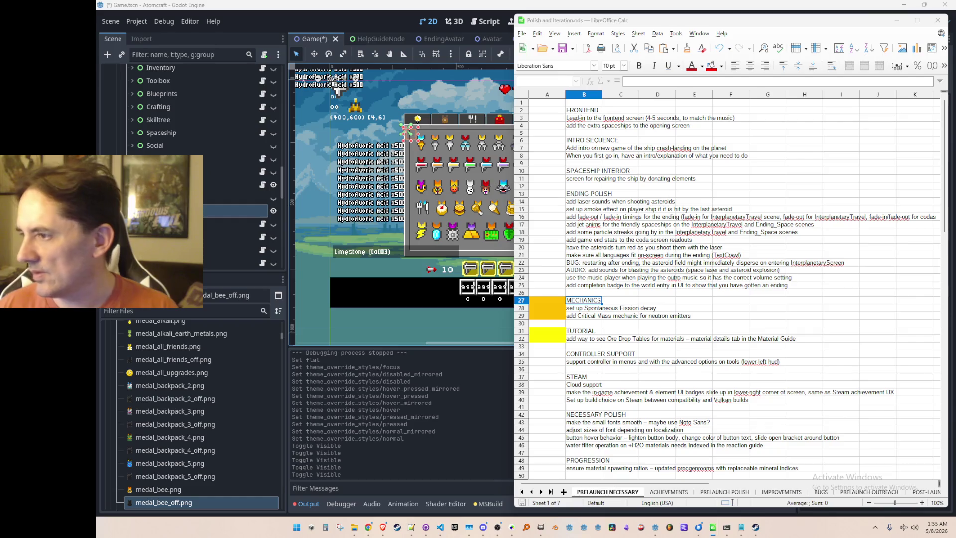
{"action": "scroll", "coordinate": [621, 227], "scroll_direction": "down", "scroll_amount": 4}
{"action": "scroll", "coordinate": [621, 228], "scroll_direction": "up", "scroll_amount": 4}
Minimize Calc and hide the inventory item grid node in Godot's Game scene
{"action": "left_click", "coordinate": [896, 20]}
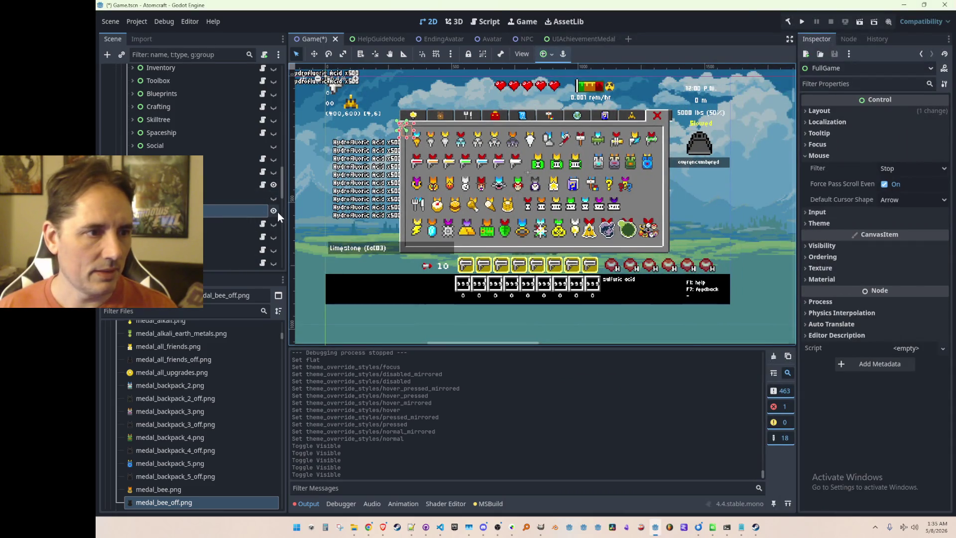
{"action": "left_click", "coordinate": [274, 210]}
{"action": "scroll", "coordinate": [210, 172], "scroll_direction": "up", "scroll_amount": 3}
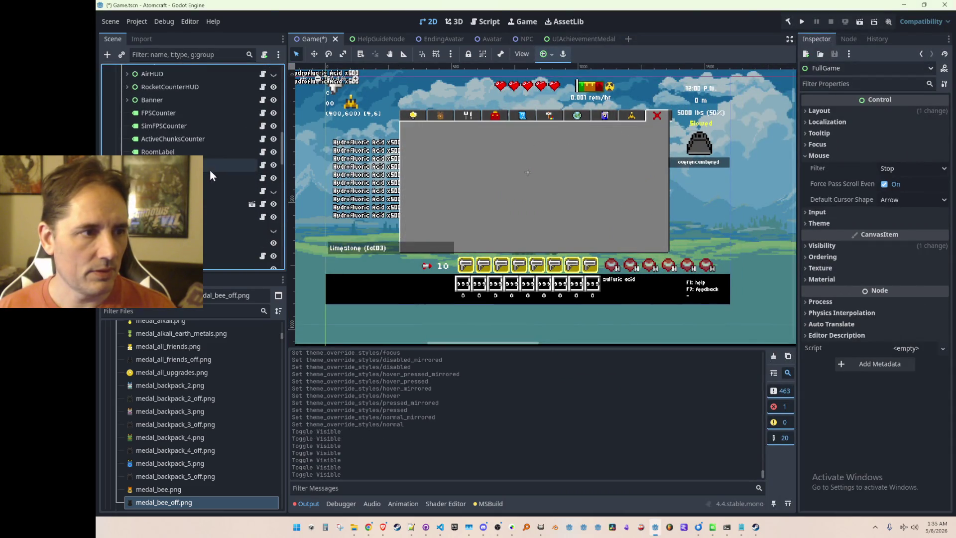
Hide the inventory window panel node and save the Game scene
{"action": "left_click", "coordinate": [274, 218]}
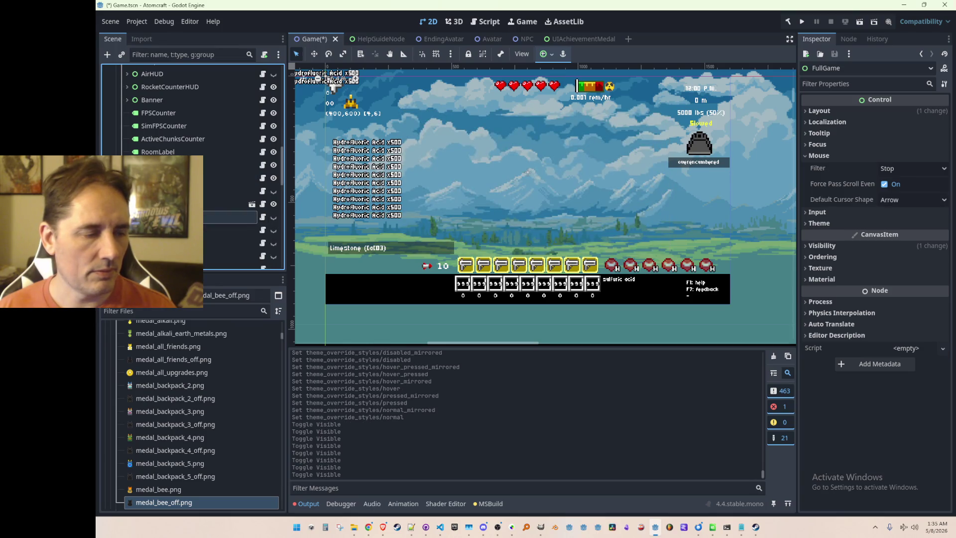
{"action": "scroll", "coordinate": [476, 208], "scroll_direction": "down", "scroll_amount": 2}
{"action": "scroll", "coordinate": [509, 209], "scroll_direction": "up", "scroll_amount": 1}
{"action": "scroll", "coordinate": [533, 196], "scroll_direction": "down", "scroll_amount": 3}
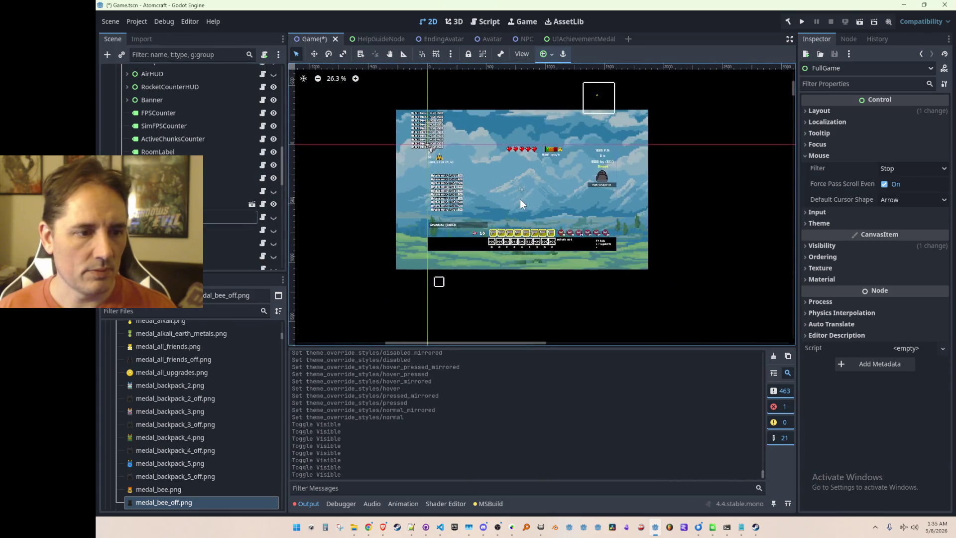
{"action": "scroll", "coordinate": [519, 198], "scroll_direction": "up", "scroll_amount": 1}
{"action": "key", "text": "ctrl+s"}
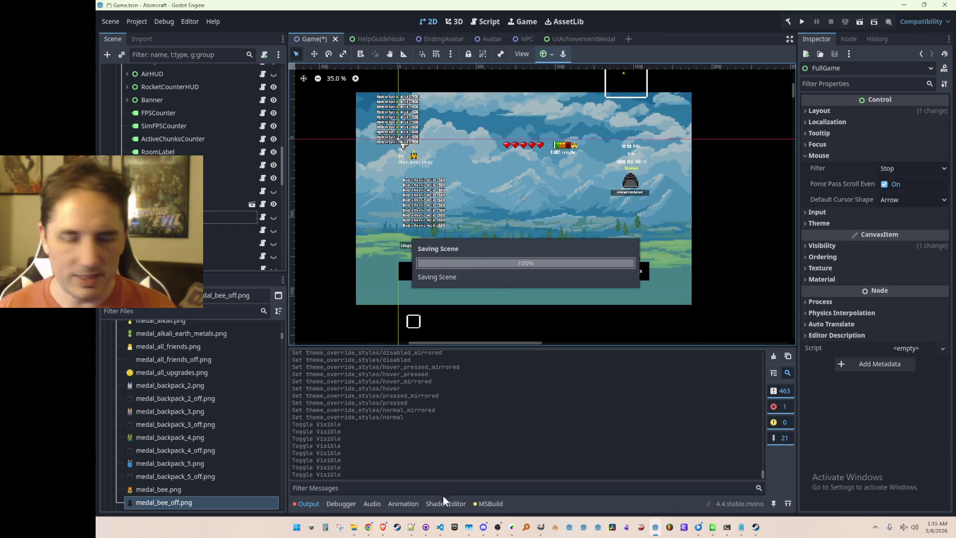
{"action": "left_click_drag", "start_coordinate": [555, 254], "coordinate": [553, 256]}
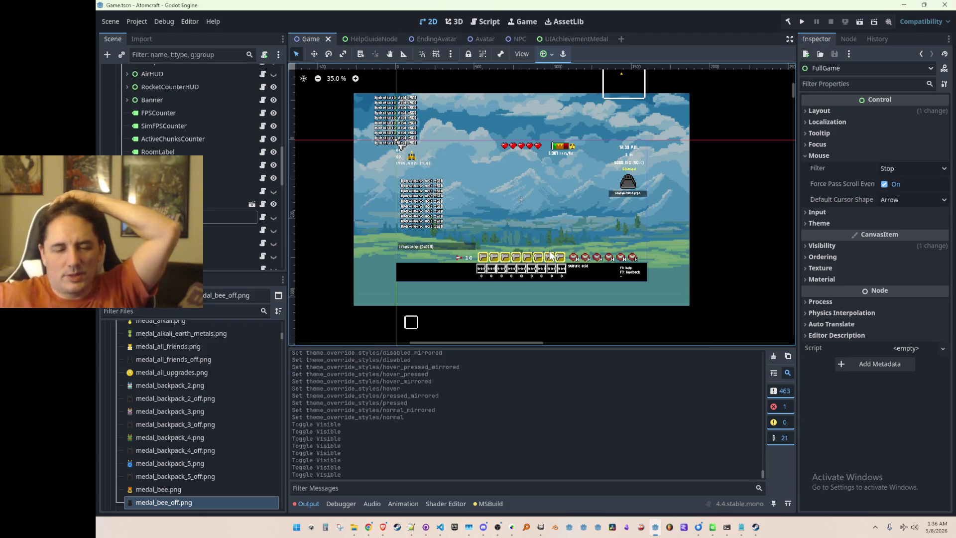
Glance at AchievementMedal.cs and the GitHub Desktop changes list, then return to Godot
{"action": "left_click", "coordinate": [440, 527]}
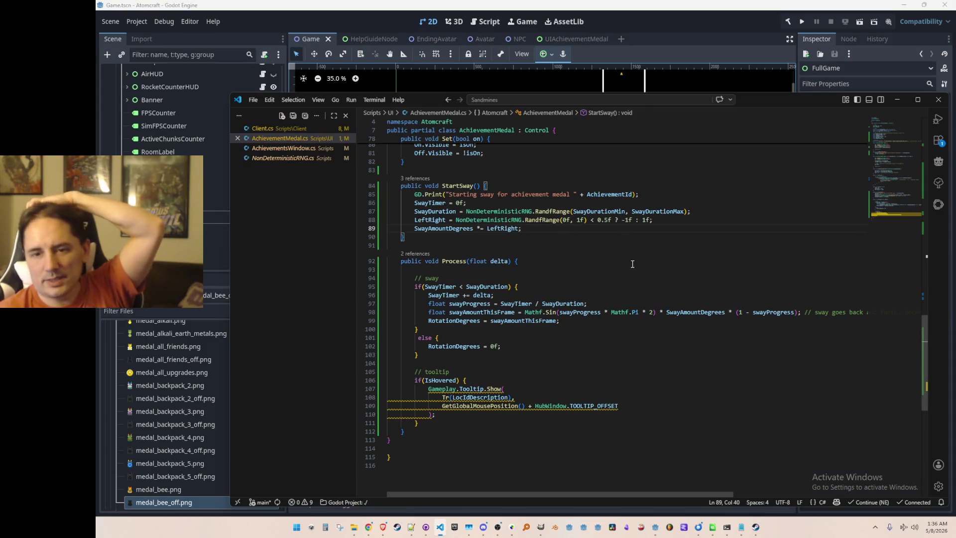
{"action": "left_click", "coordinate": [896, 101]}
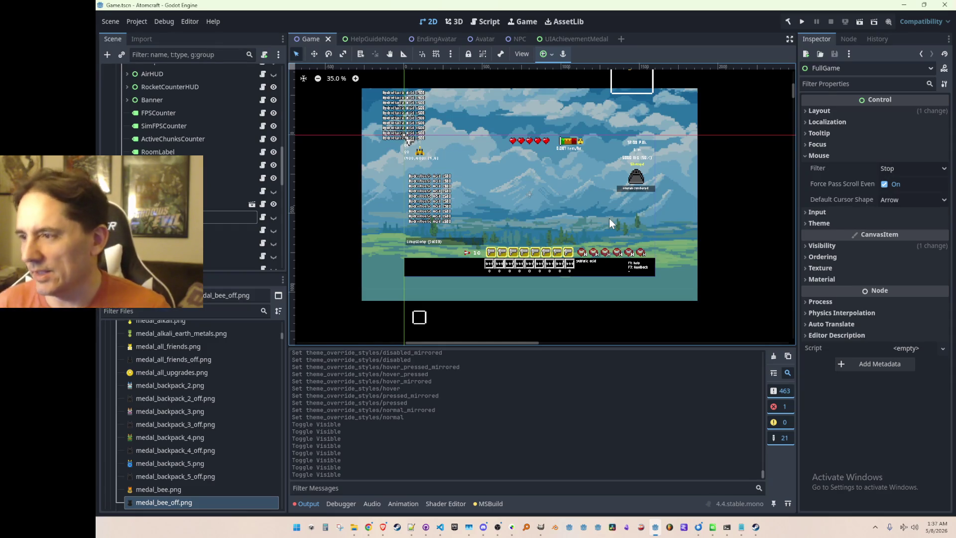
{"action": "scroll", "coordinate": [562, 219], "scroll_direction": "down", "scroll_amount": 2}
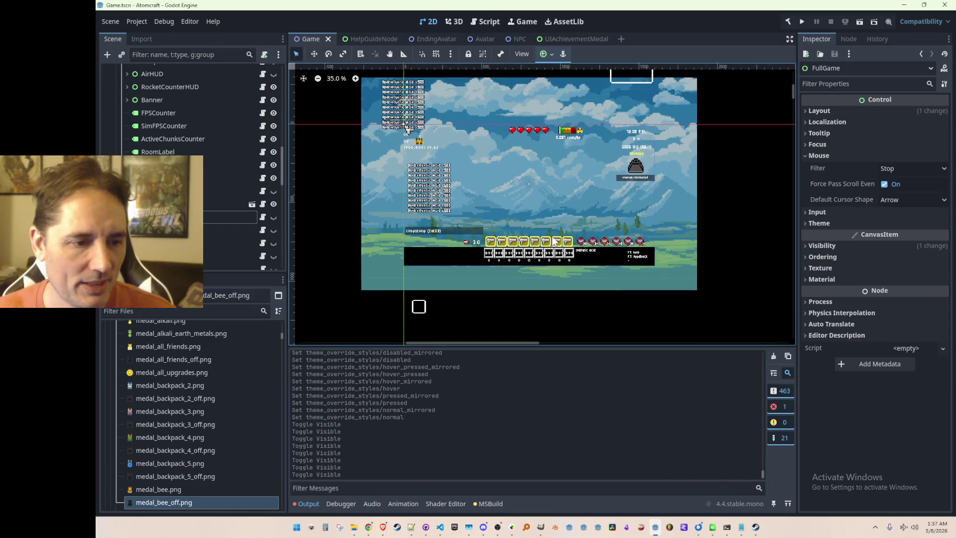
{"action": "left_click", "coordinate": [426, 526]}
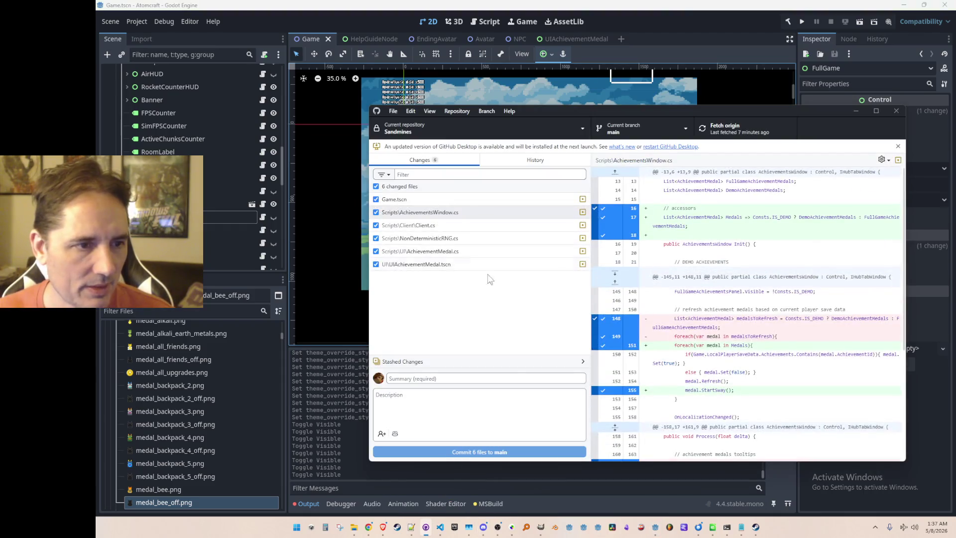
{"action": "left_click", "coordinate": [411, 17]}
Visit the UIAchievementMedal scene, re-save the Game scene, and bring AchievementMedal.cs forward
{"action": "left_click", "coordinate": [579, 37]}
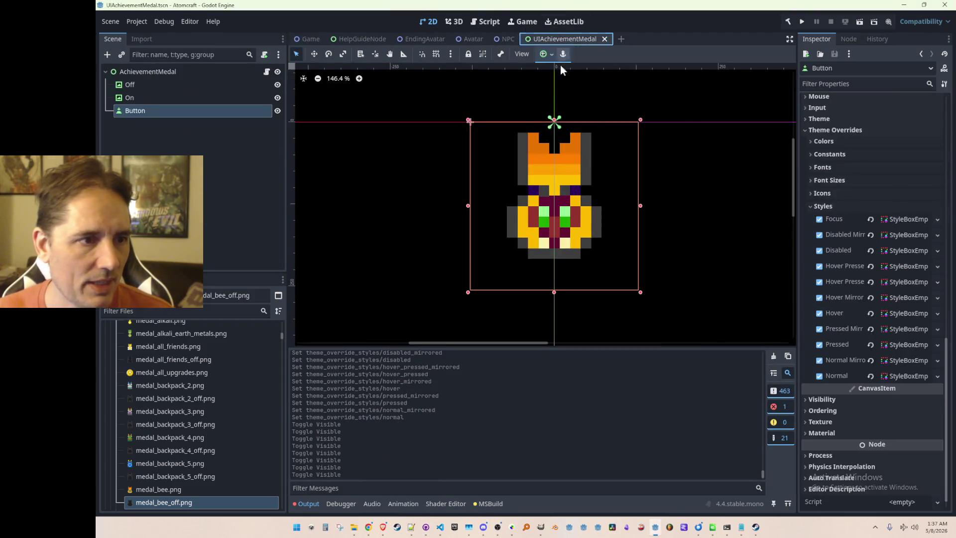
{"action": "left_click", "coordinate": [252, 148]}
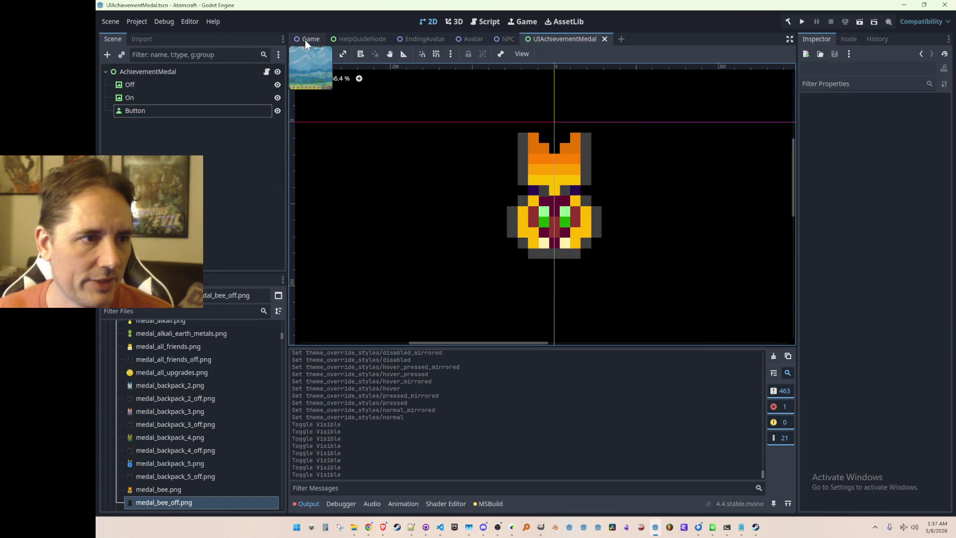
{"action": "left_click", "coordinate": [304, 40]}
{"action": "key", "text": "ctrl+s"}
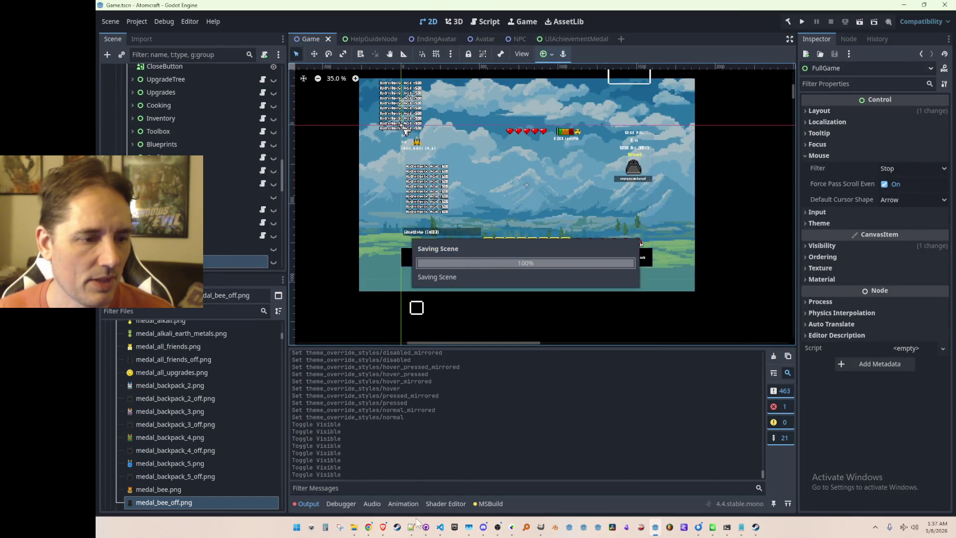
{"action": "left_click", "coordinate": [440, 527]}
Add a '// settings' comment and a 'Vector2 BaseScale;' field above the state section
{"action": "scroll", "coordinate": [701, 254], "scroll_direction": "up", "scroll_amount": 15}
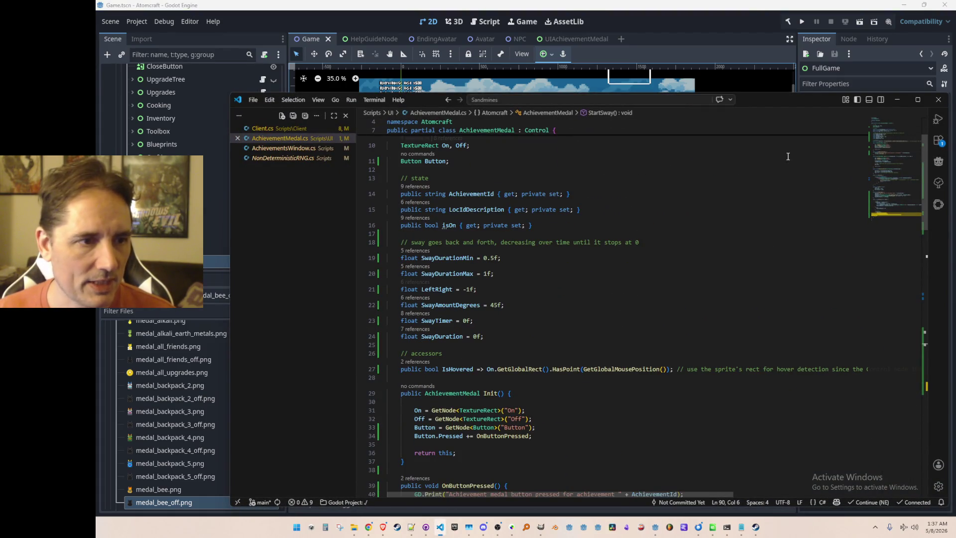
{"action": "left_click", "coordinate": [768, 223]}
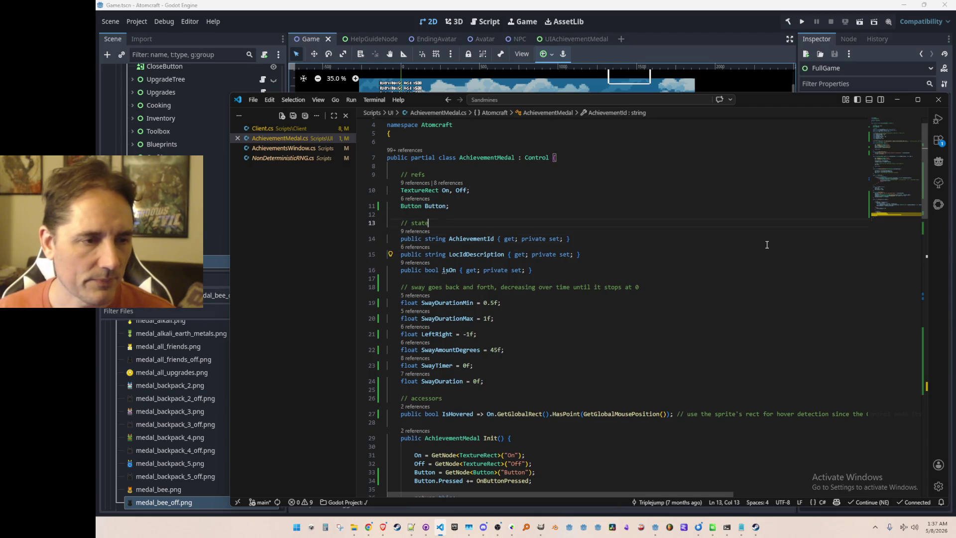
{"action": "key", "text": "Home"}
{"action": "key", "text": "Return"}
{"action": "key", "text": "Return"}
{"action": "key", "text": "Up"}
{"action": "key", "text": "Up"}
{"action": "type", "text": "// settings"}
{"action": "key", "text": "Return"}
{"action": "type", "text": "Vector2 BaseScale;;"}
Add 'const float HOVER_SCALE_MOD = 1.1f;' under the BaseScale field
{"action": "scroll", "coordinate": [749, 219], "scroll_direction": "down", "scroll_amount": 5}
{"action": "scroll", "coordinate": [704, 264], "scroll_direction": "up", "scroll_amount": 7}
{"action": "key", "text": "Return"}
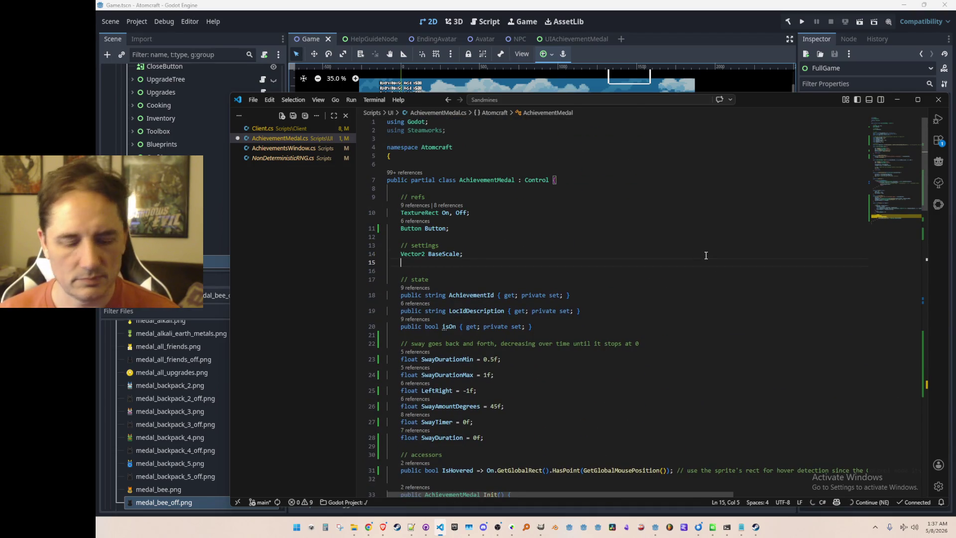
{"action": "type", "text": "const float HOVER"}
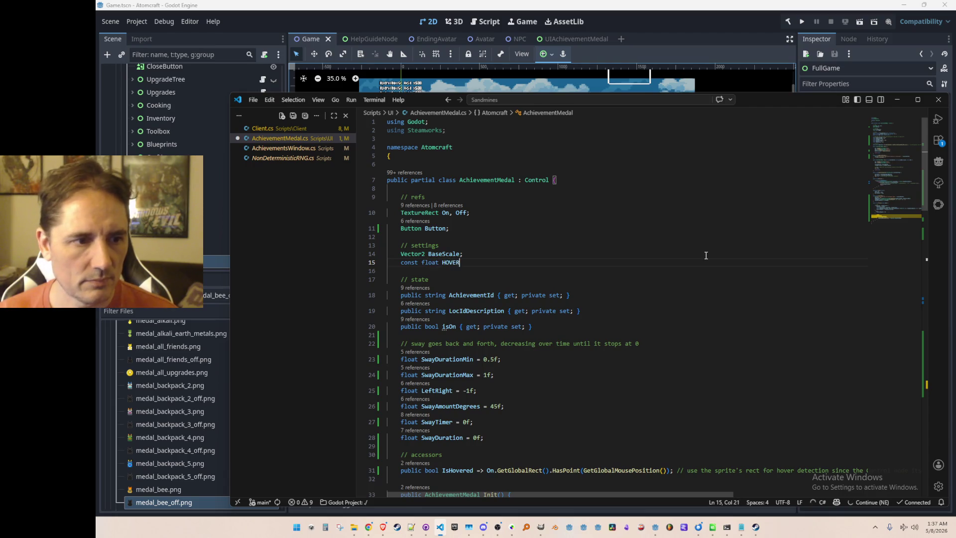
{"action": "type", "text": "_SCALE_MOD = "}
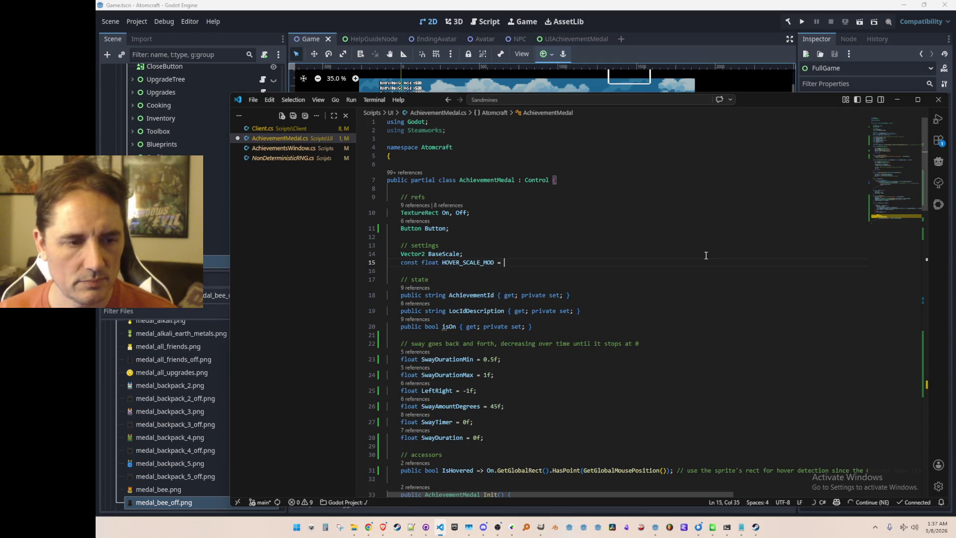
{"action": "type", "text": "1."}
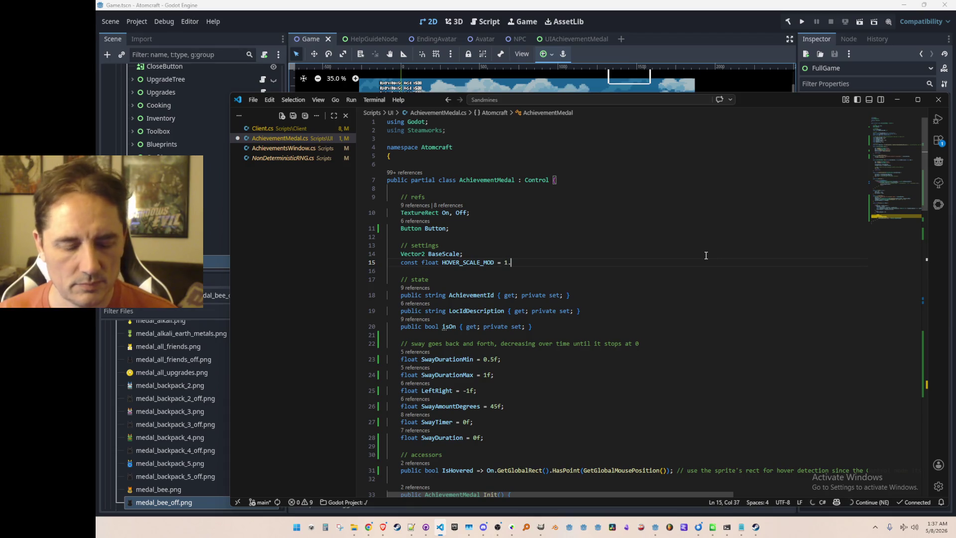
{"action": "type", "text": "1f;"}
{"action": "key", "text": "Up"}
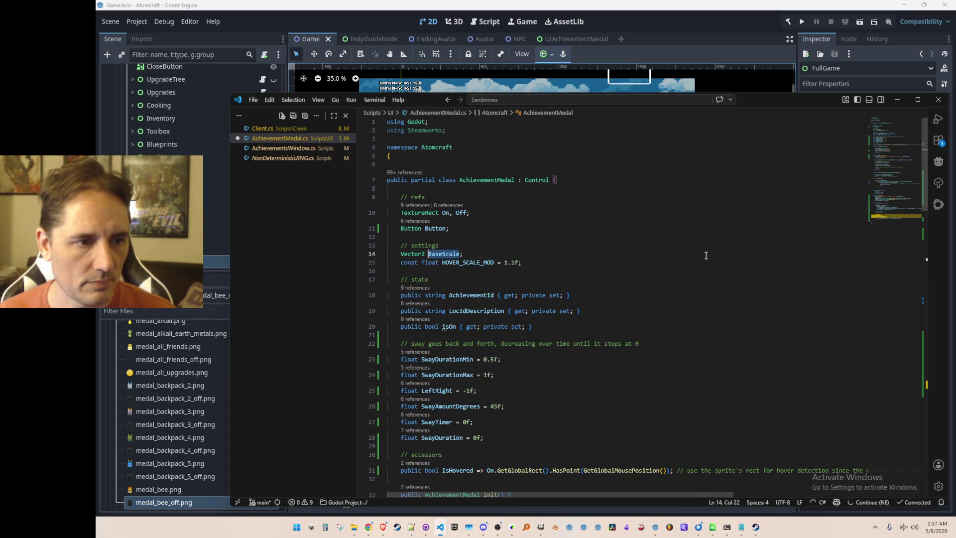
Add 'BaseScale = Scale;' inside Init and save AchievementMedal.cs
{"action": "scroll", "coordinate": [706, 255], "scroll_direction": "down", "scroll_amount": 6}
{"action": "left_click", "coordinate": [703, 309]}
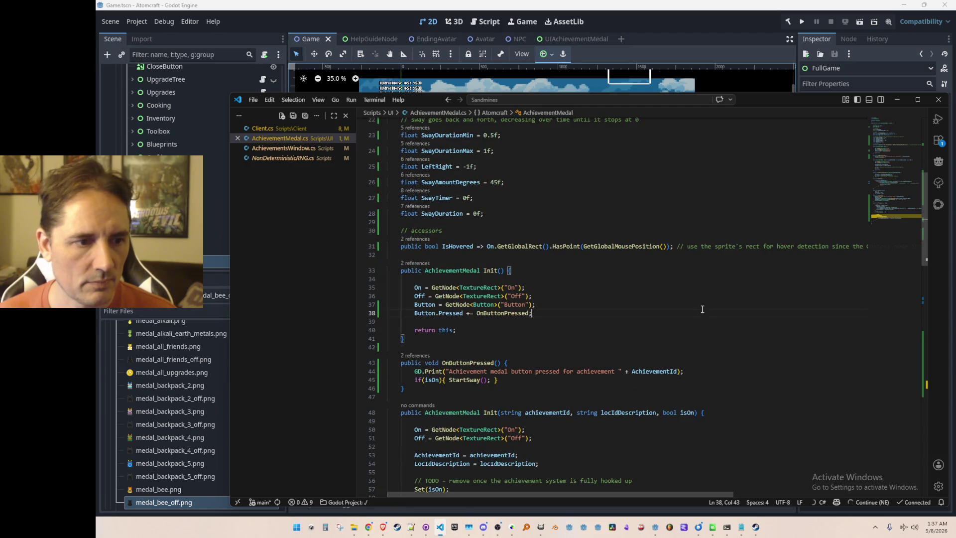
{"action": "key", "text": "Return"}
{"action": "key", "text": "Return"}
{"action": "type", "text": "BaseScale"}
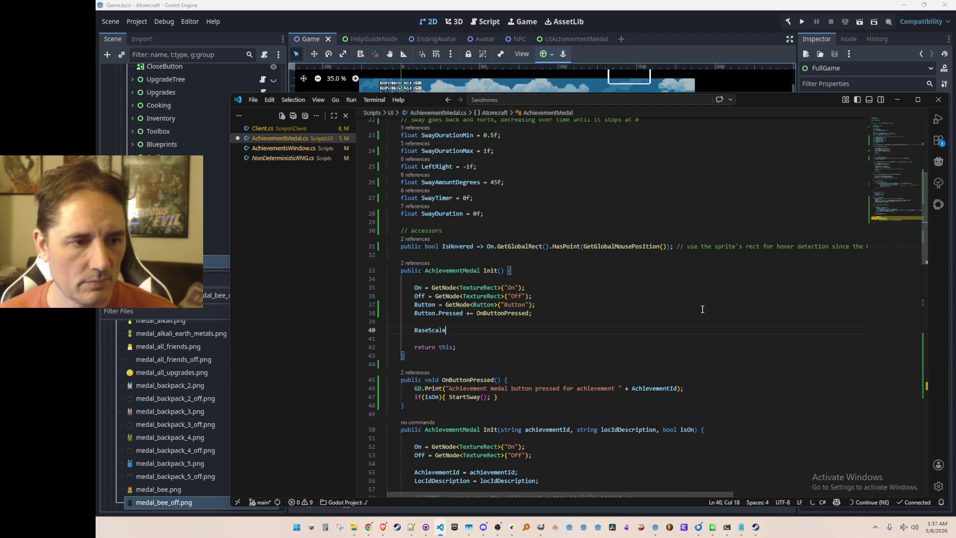
{"action": "type", "text": " = Scale;"}
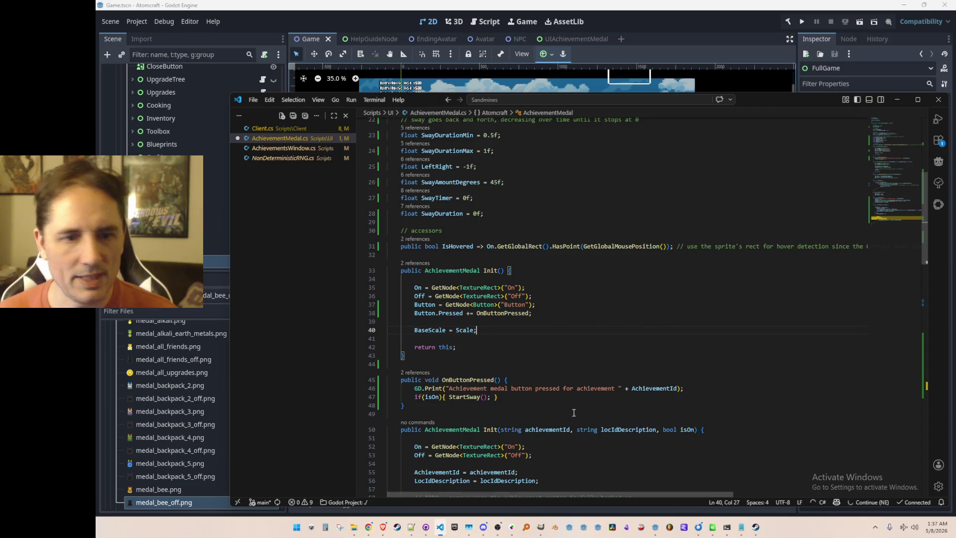
{"action": "key", "text": "ctrl+s"}
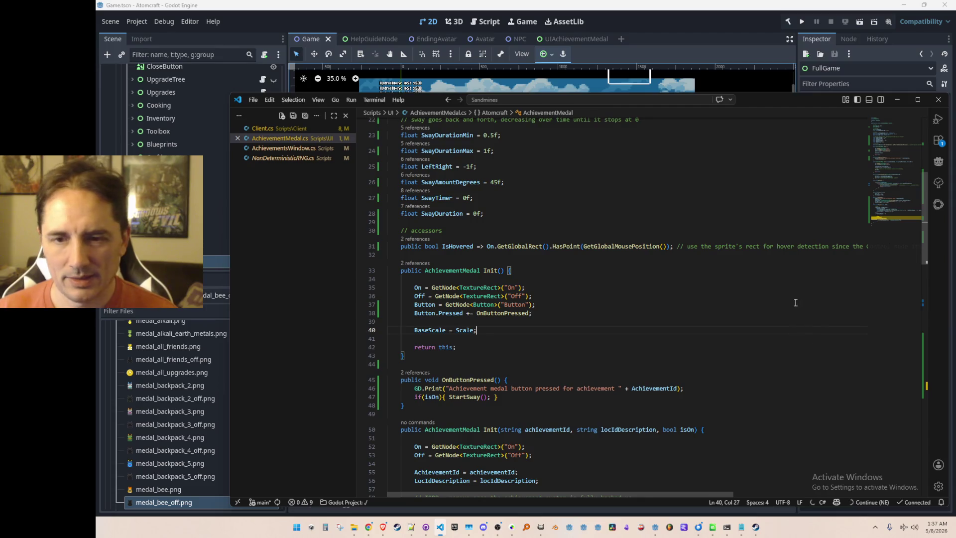
Close VS Code, filter Godot's FileSystem for 'Achievement', and reopen AchievementMedal.cs
{"action": "left_click", "coordinate": [747, 288]}
{"action": "scroll", "coordinate": [744, 299], "scroll_direction": "down", "scroll_amount": 3}
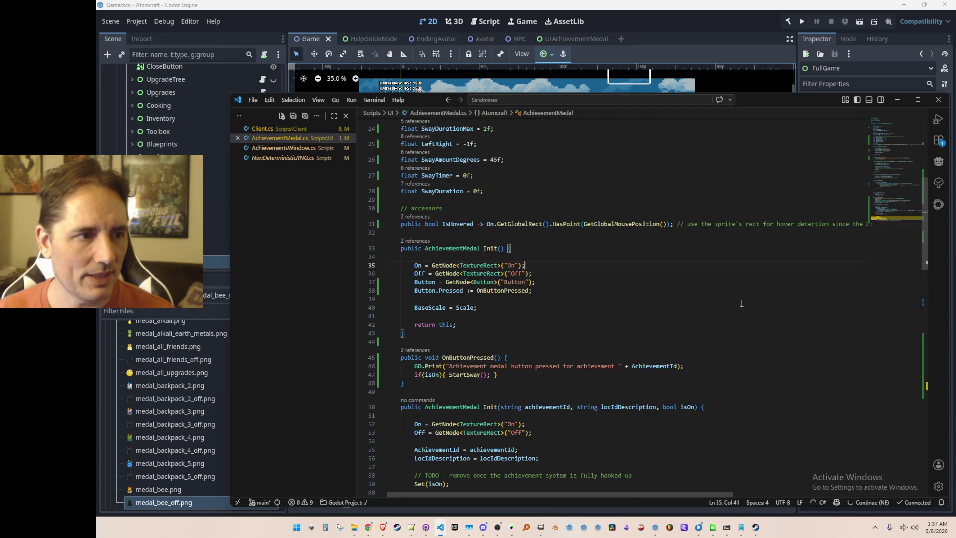
{"action": "scroll", "coordinate": [797, 224], "scroll_direction": "up", "scroll_amount": 1}
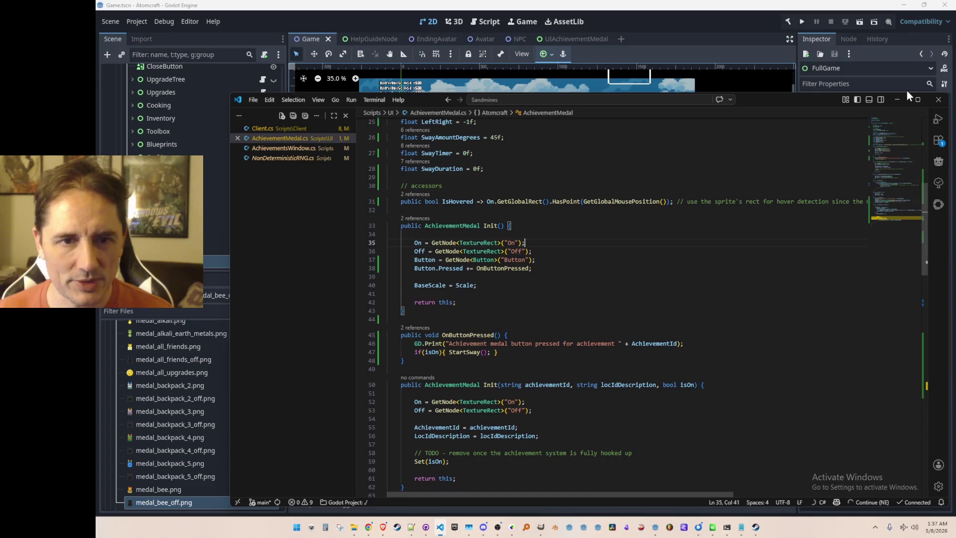
{"action": "left_click", "coordinate": [941, 102]}
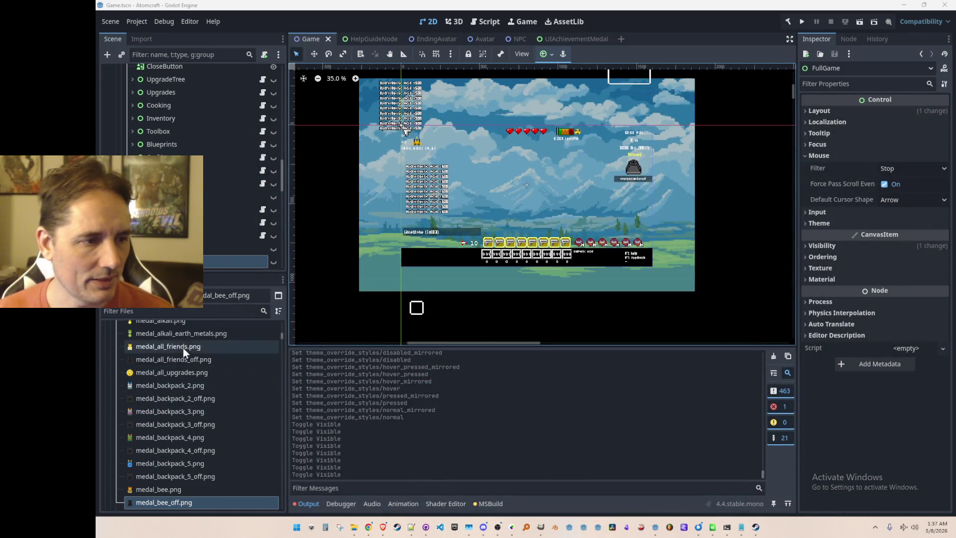
{"action": "left_click", "coordinate": [190, 314]}
{"action": "type", "text": "Achievement"}
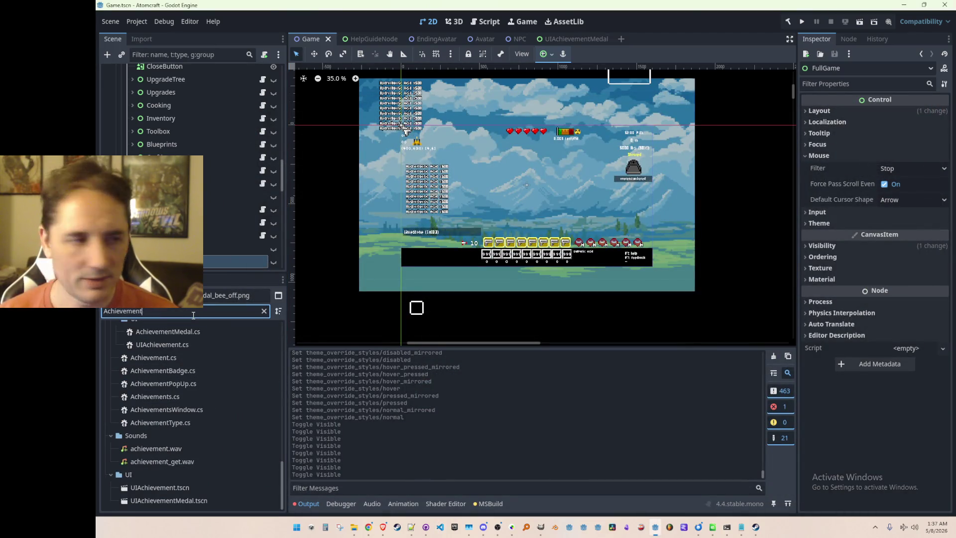
{"action": "double_click", "coordinate": [208, 331]}
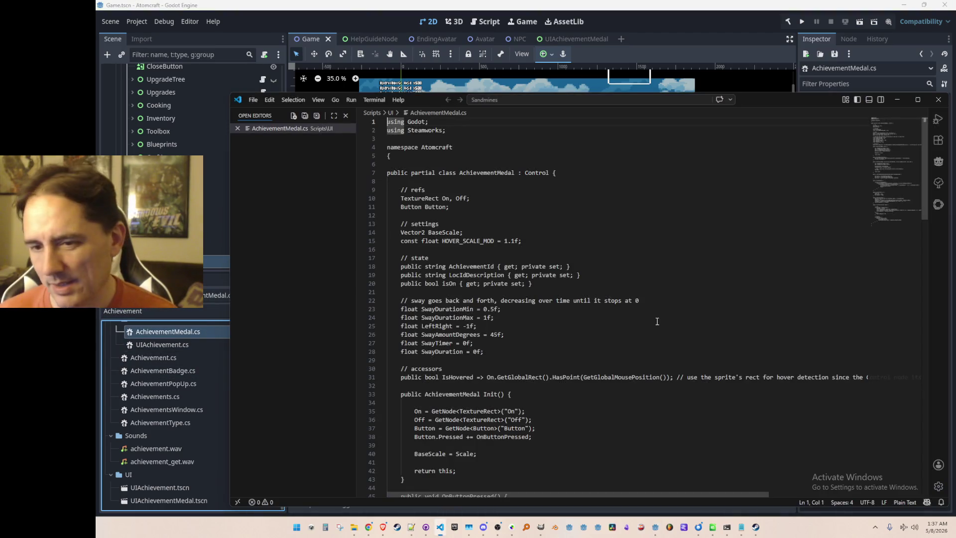
Add a '// scale' comment line after the sway block in Process
{"action": "scroll", "coordinate": [642, 366], "scroll_direction": "down", "scroll_amount": 2}
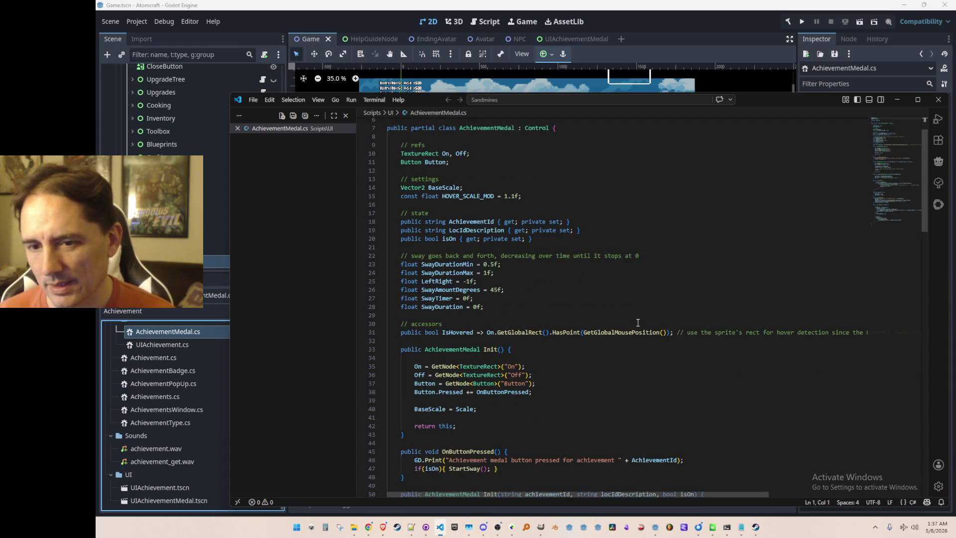
{"action": "scroll", "coordinate": [641, 326], "scroll_direction": "up", "scroll_amount": 1}
{"action": "left_click", "coordinate": [657, 315]}
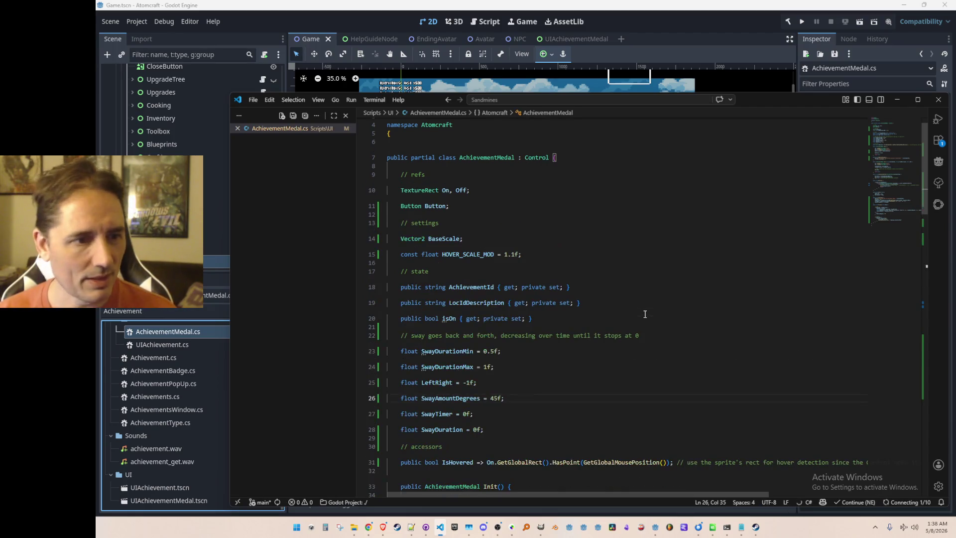
{"action": "scroll", "coordinate": [863, 231], "scroll_direction": "down", "scroll_amount": 20}
{"action": "scroll", "coordinate": [768, 315], "scroll_direction": "up", "scroll_amount": 15}
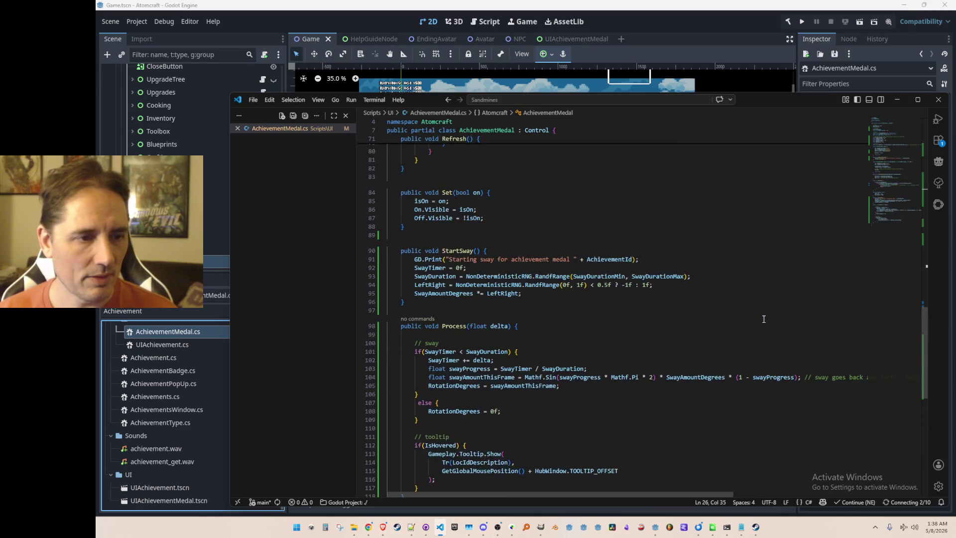
{"action": "mouse_move", "coordinate": [907, 161]}
{"action": "left_mouse_down"}
{"action": "mouse_move", "coordinate": [881, 132]}
{"action": "mouse_move", "coordinate": [896, 139]}
{"action": "mouse_move", "coordinate": [888, 149]}
{"action": "mouse_move", "coordinate": [885, 129]}
{"action": "mouse_move", "coordinate": [878, 219]}
{"action": "left_mouse_up"}
{"action": "left_click", "coordinate": [699, 270]}
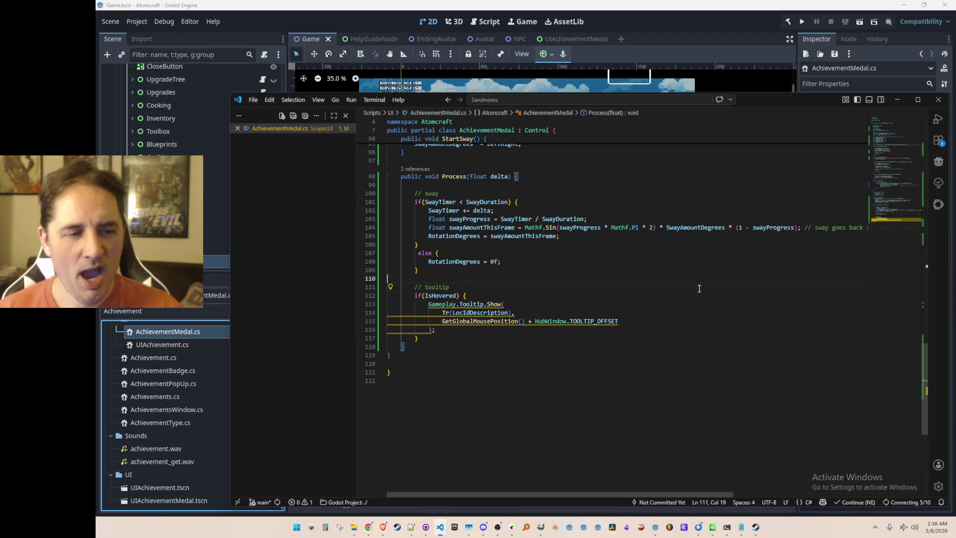
{"action": "key", "text": "Return"}
{"action": "key", "text": "Return"}
{"action": "type", "text": "// scale"}
{"action": "key", "text": "Return"}
Insert the suggested hover if/else scale block and adjust its hovered Scale assignment
{"action": "type", "text": "if"}
{"action": "key", "text": "Tab"}
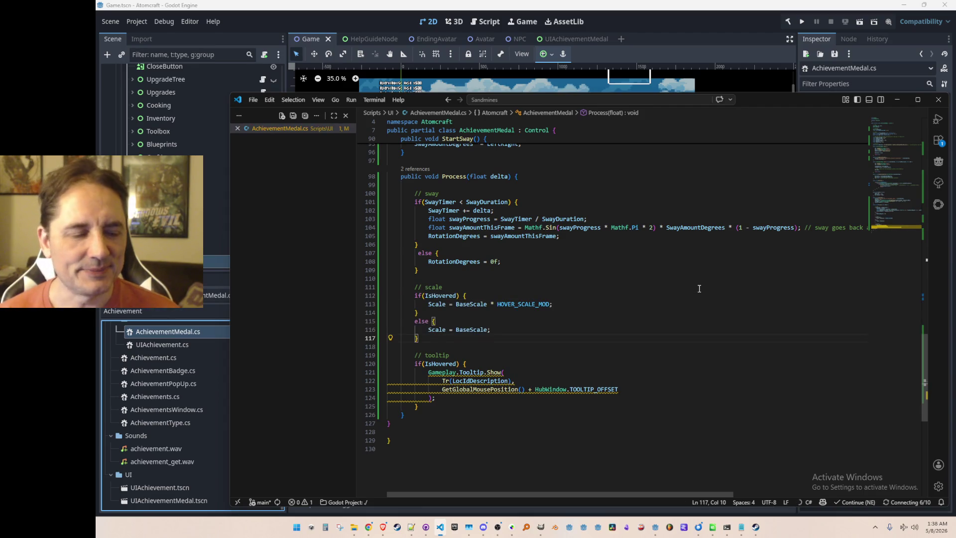
{"action": "key", "text": "Up"}
{"action": "key", "text": "Home"}
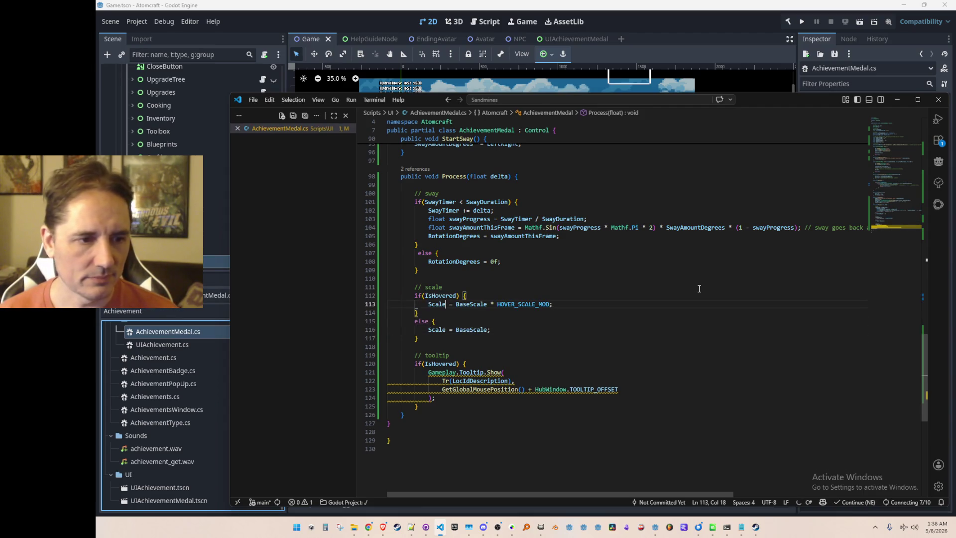
{"action": "key", "text": "Right"}
{"action": "key", "text": "Right"}
{"action": "type", "text": "Scale"}
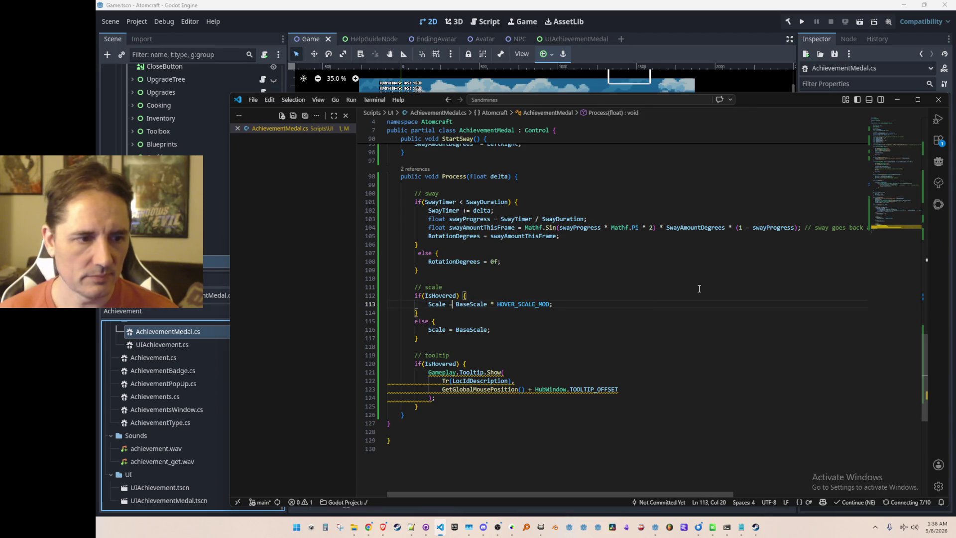
{"action": "key", "text": "ctrl+BackSpace"}
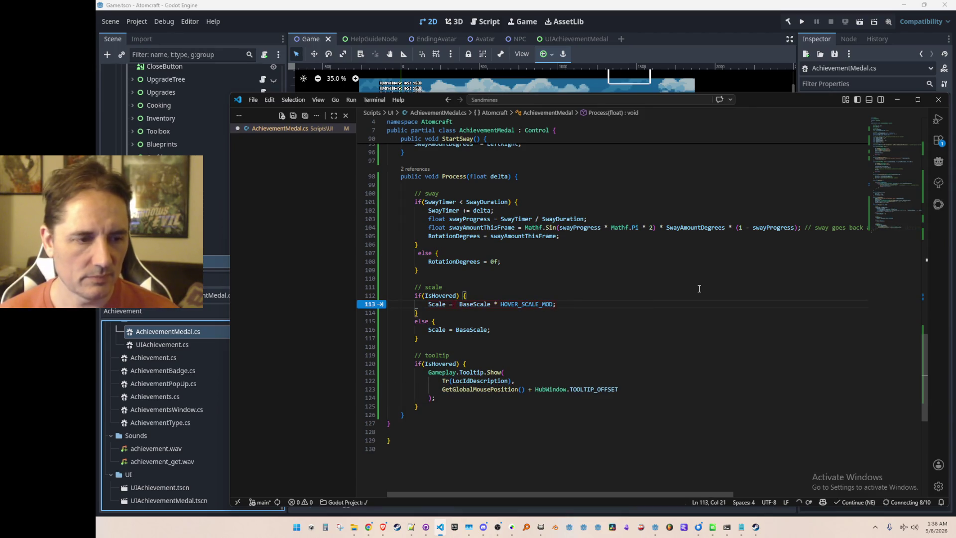
{"action": "key", "text": "Left"}
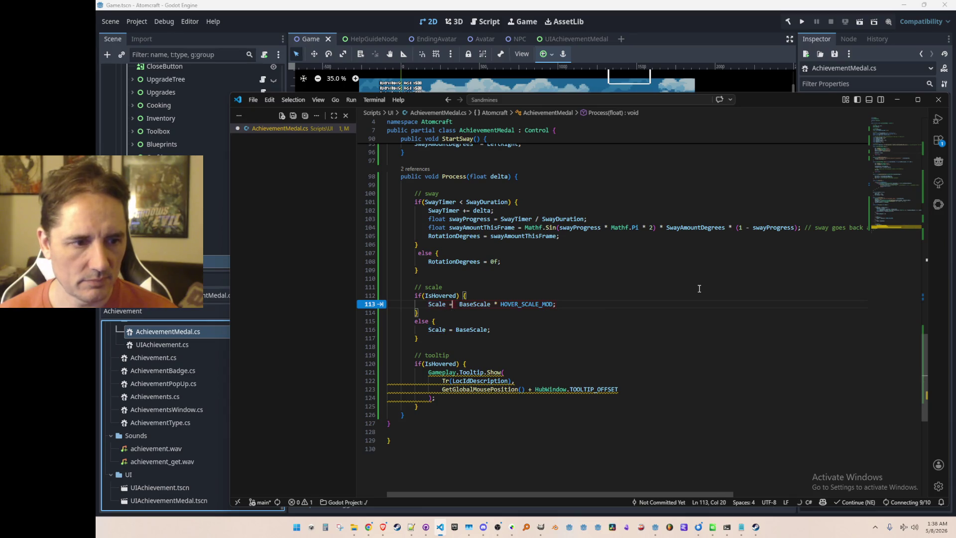
{"action": "key", "text": "ctrl+Right"}
Declare targetScale above the hover check as an IsHovered ternary
{"action": "key", "text": "Up"}
{"action": "key", "text": "ctrl+shift+Return"}
{"action": "type", "text": "var targetS"}
{"action": "key", "text": "BackSpace"}
{"action": "key", "text": "BackSpace"}
{"action": "key", "text": "BackSpace"}
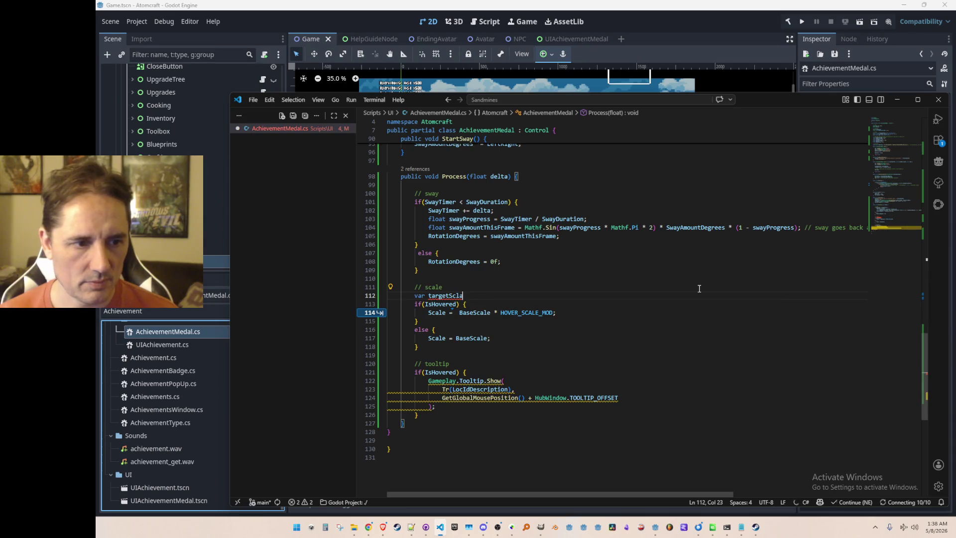
{"action": "type", "text": "ale = "}
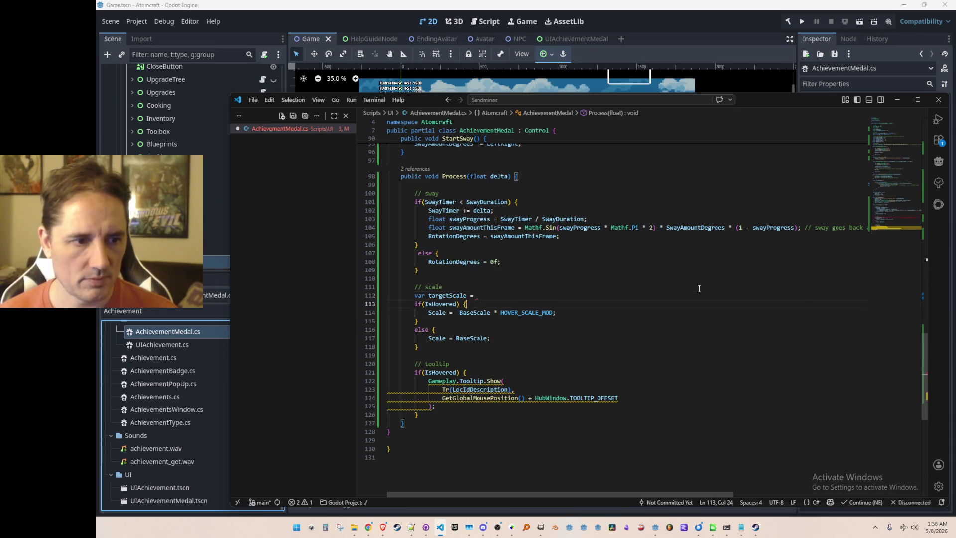
{"action": "type", "text": "IsHovered"}
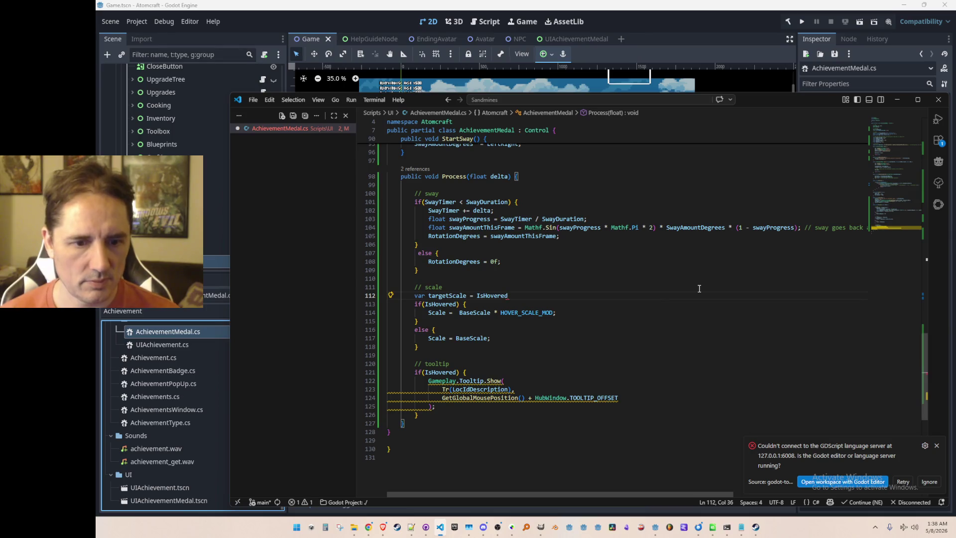
{"action": "left_click", "coordinate": [936, 445]}
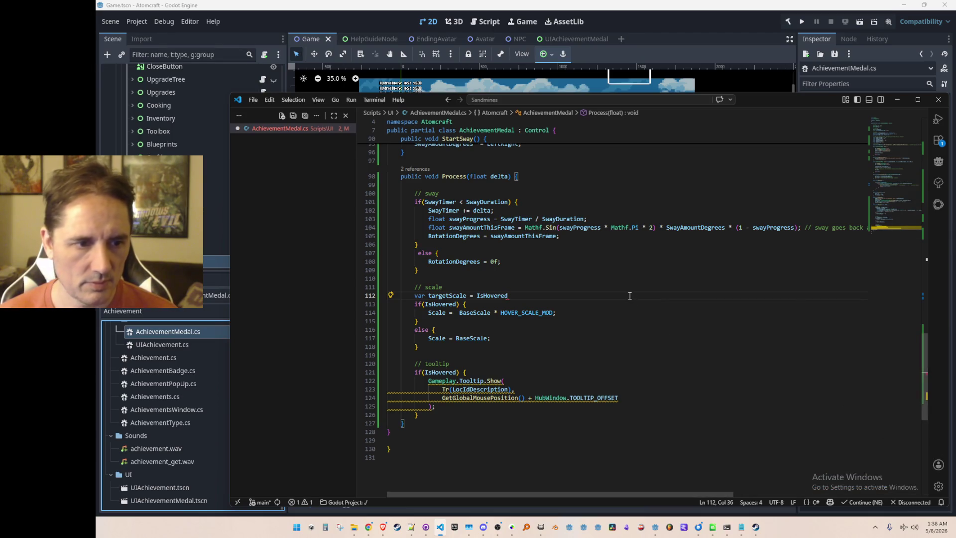
{"action": "key", "text": "Tab"}
Replace the old if/else with 'Scale = Scale.Lerp(targetScale, 0.1f);'
{"action": "key", "text": "Down"}
{"action": "key", "text": "Down"}
{"action": "key", "text": "Down"}
{"action": "key", "text": "shift+Up"}
{"action": "key", "text": "shift+Up"}
{"action": "key", "text": "shift+Up"}
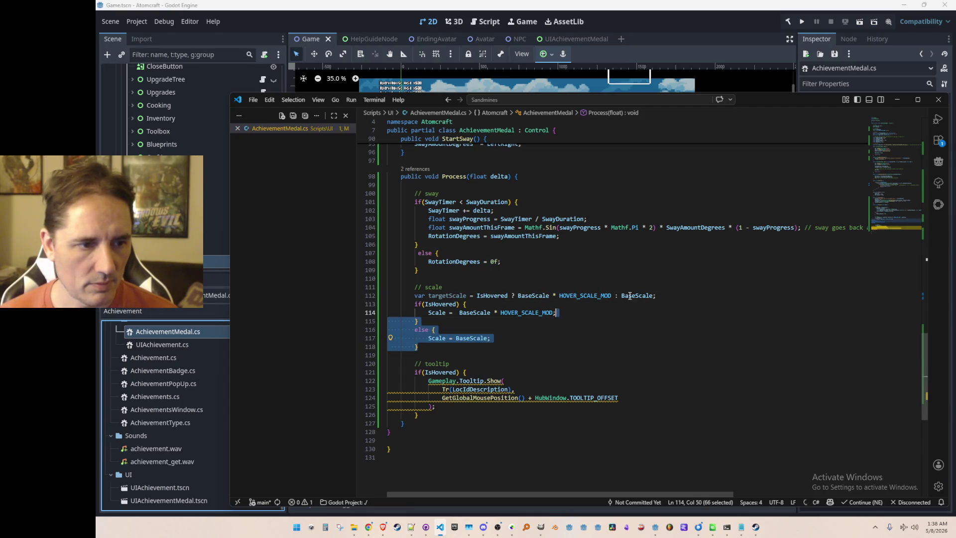
{"action": "key", "text": "shift+Up"}
{"action": "key", "text": "shift+Home"}
{"action": "key", "text": "BackSpace"}
{"action": "key", "text": "Tab"}
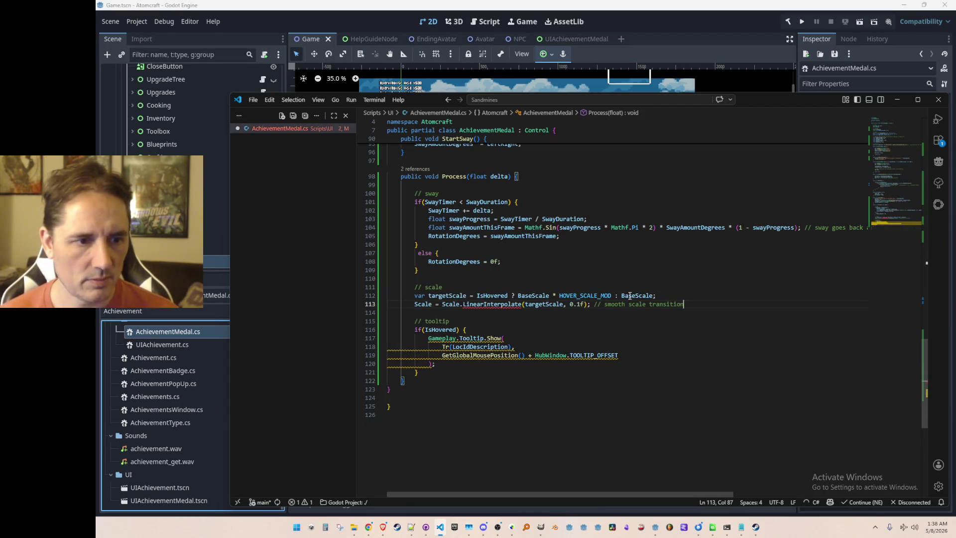
{"action": "key", "text": "Right"}
{"action": "key", "text": "ctrl+Delete"}
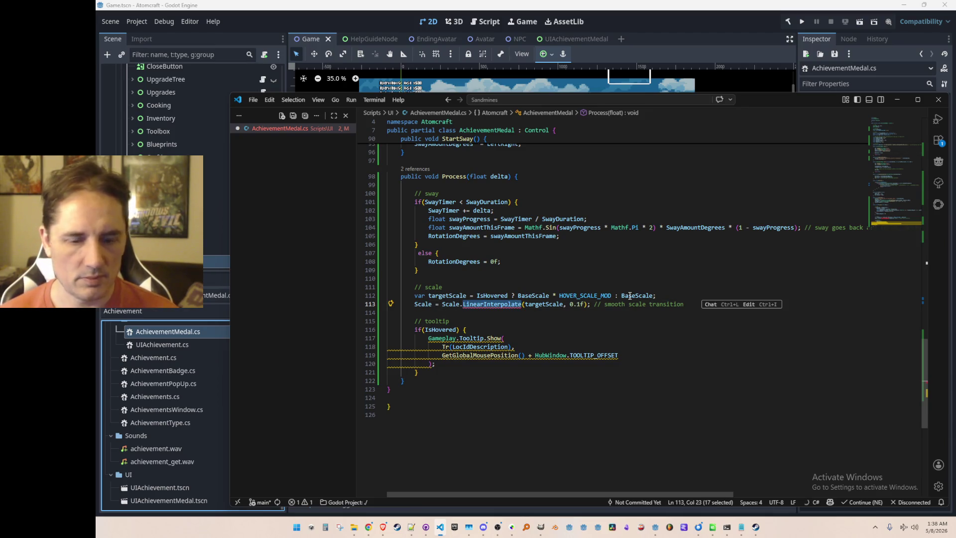
{"action": "type", "text": "Lerp"}
{"action": "key", "text": "End"}
Save AchievementMedal.cs and run the game from the Godot editor
{"action": "key", "text": "ctrl+s"}
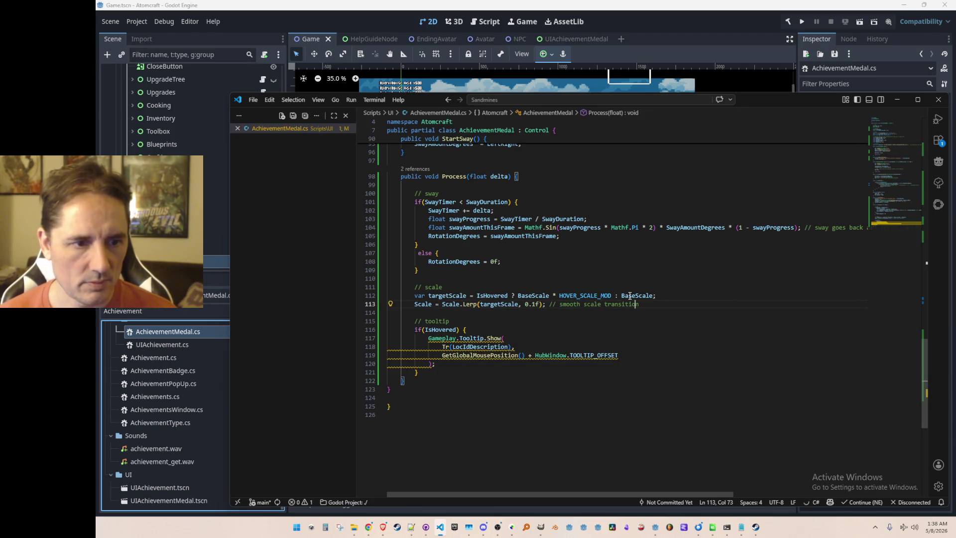
{"action": "left_click", "coordinate": [784, 30]}
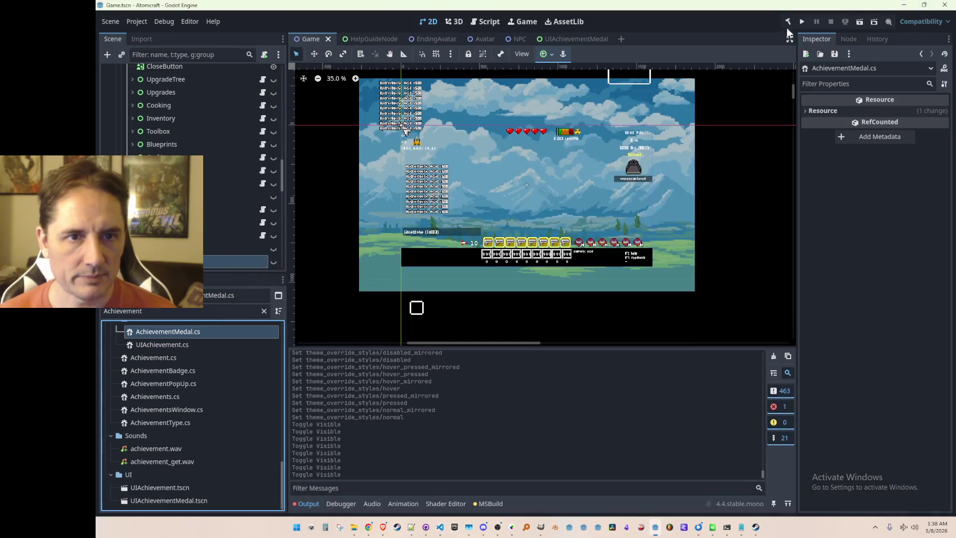
{"action": "left_click", "coordinate": [801, 22]}
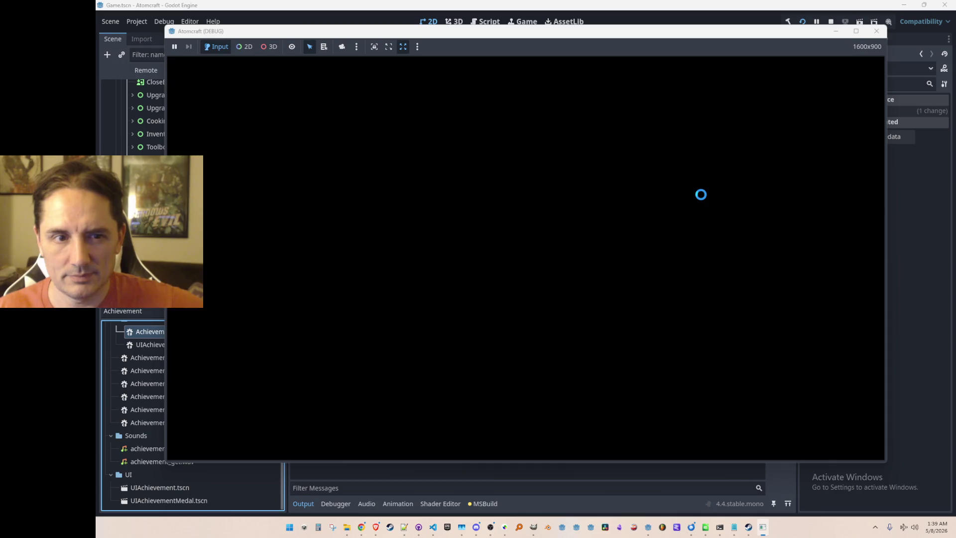
Start a Single Player game with a profile in the Echoing Expanse world
{"action": "key", "text": "alt+Tab"}
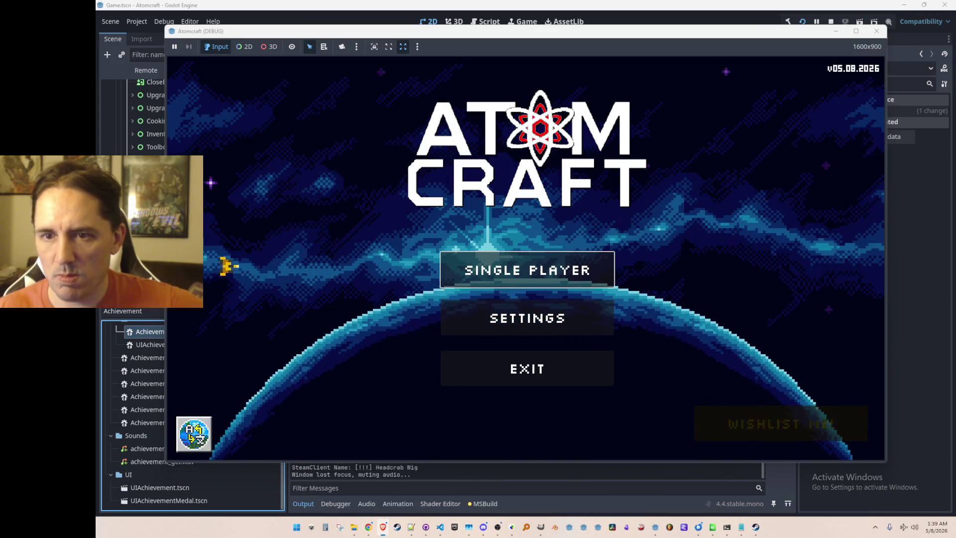
{"action": "left_click", "coordinate": [590, 265]}
{"action": "scroll", "coordinate": [560, 234], "scroll_direction": "down", "scroll_amount": 5}
{"action": "left_click", "coordinate": [560, 215]}
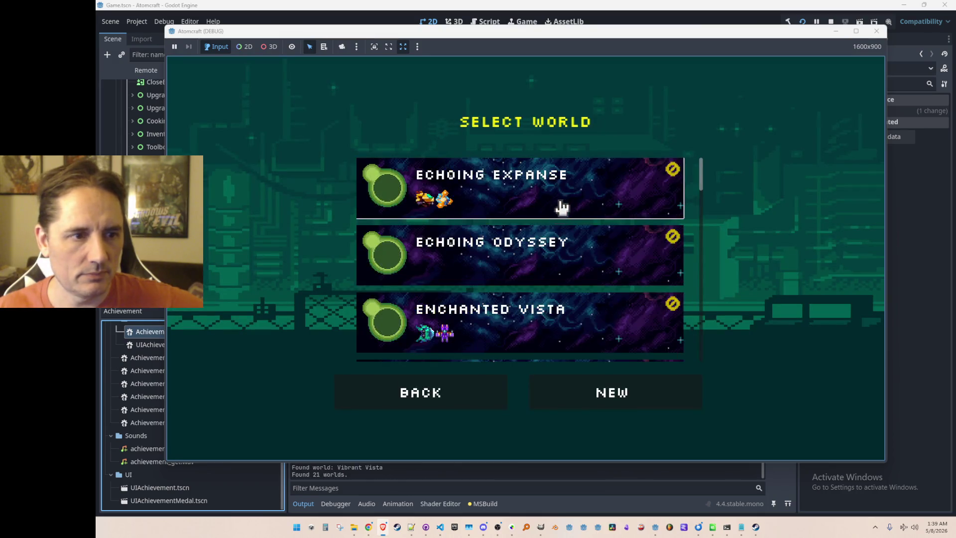
{"action": "left_click", "coordinate": [564, 206]}
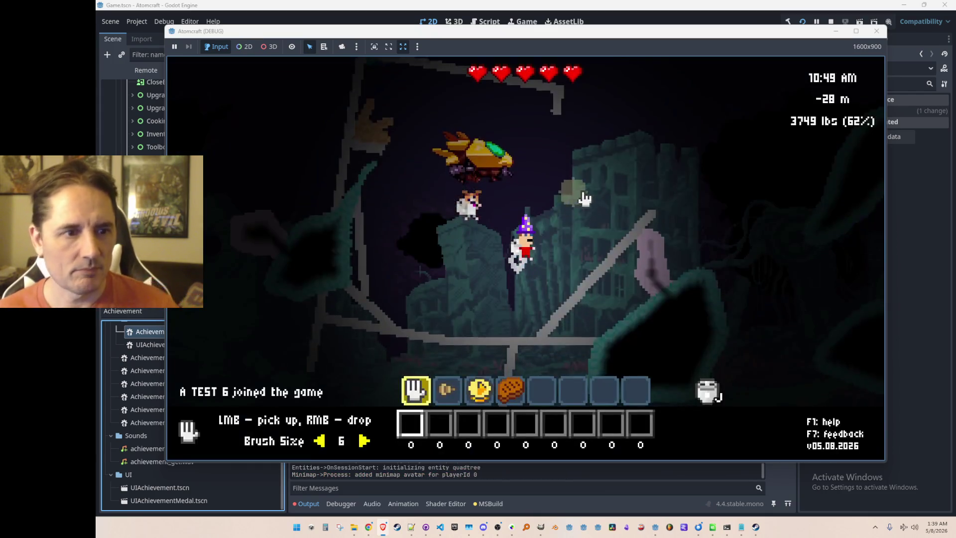
View the medals in the inventory's Achievements tab, then stop the game
{"action": "key", "text": "i"}
{"action": "left_click", "coordinate": [701, 126]}
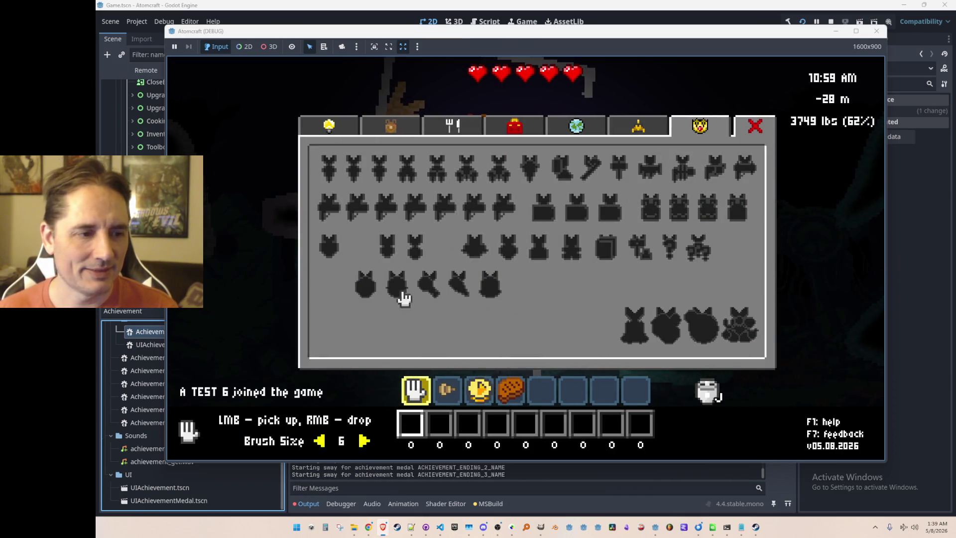
{"action": "left_click", "coordinate": [830, 22]}
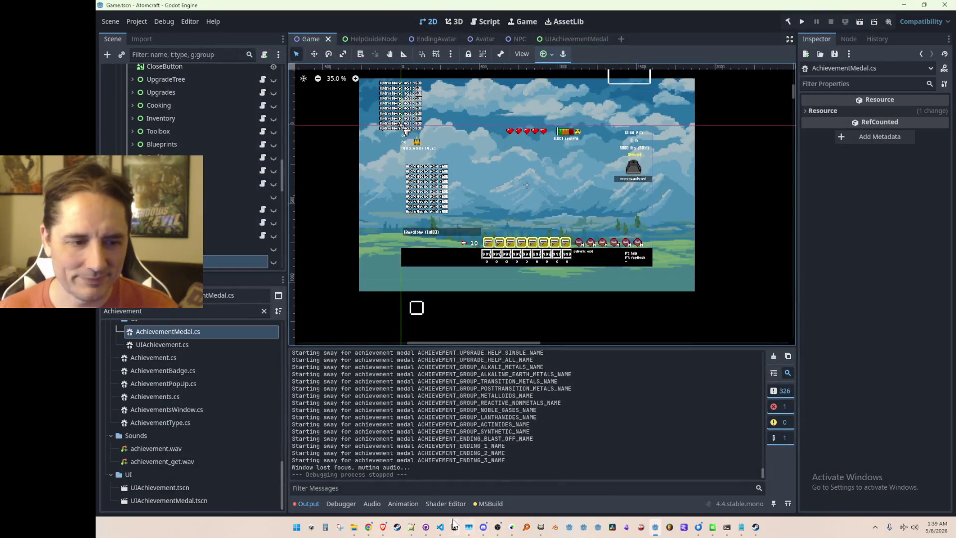
{"action": "left_click", "coordinate": [440, 527]}
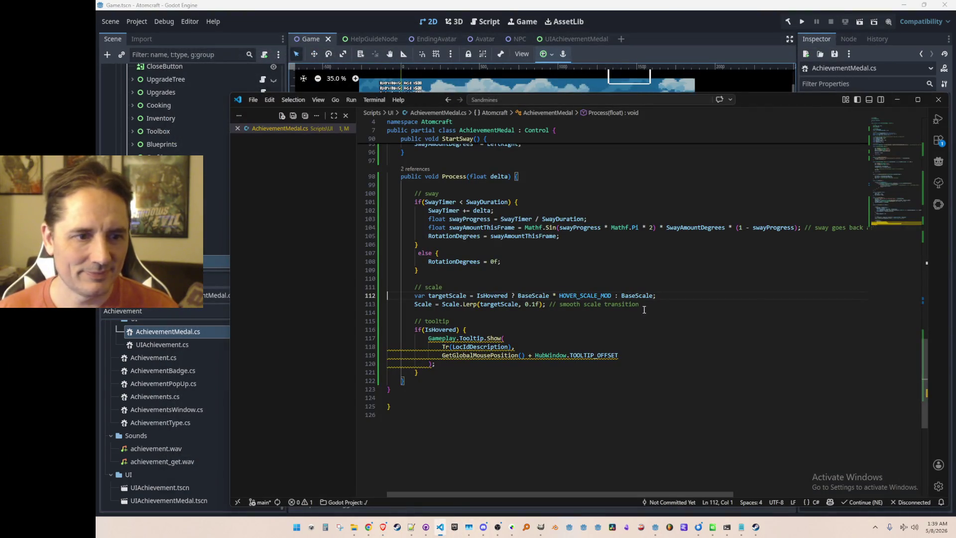
Go to the definition of BaseScale in AchievementMedal.cs
{"action": "mouse_move", "coordinate": [592, 298]}
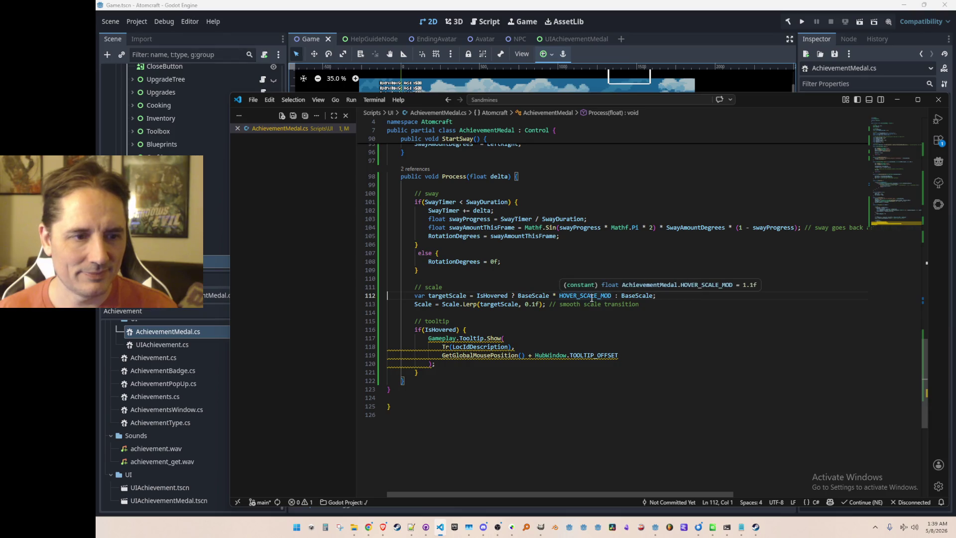
{"action": "left_click", "coordinate": [633, 295], "text": "ctrl"}
{"action": "scroll", "coordinate": [632, 295], "scroll_direction": "down", "scroll_amount": 5}
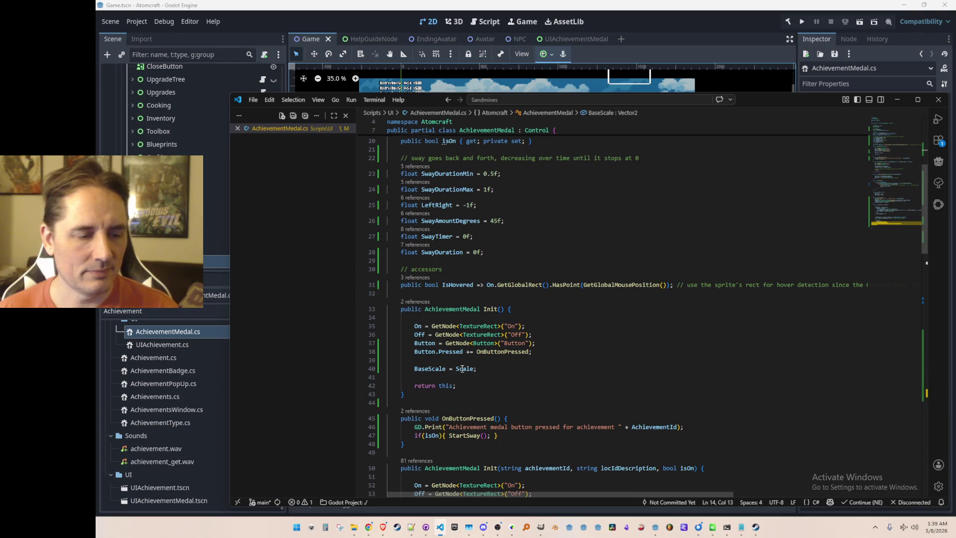
{"action": "mouse_move", "coordinate": [462, 369]}
{"action": "scroll", "coordinate": [580, 333], "scroll_direction": "up", "scroll_amount": 6}
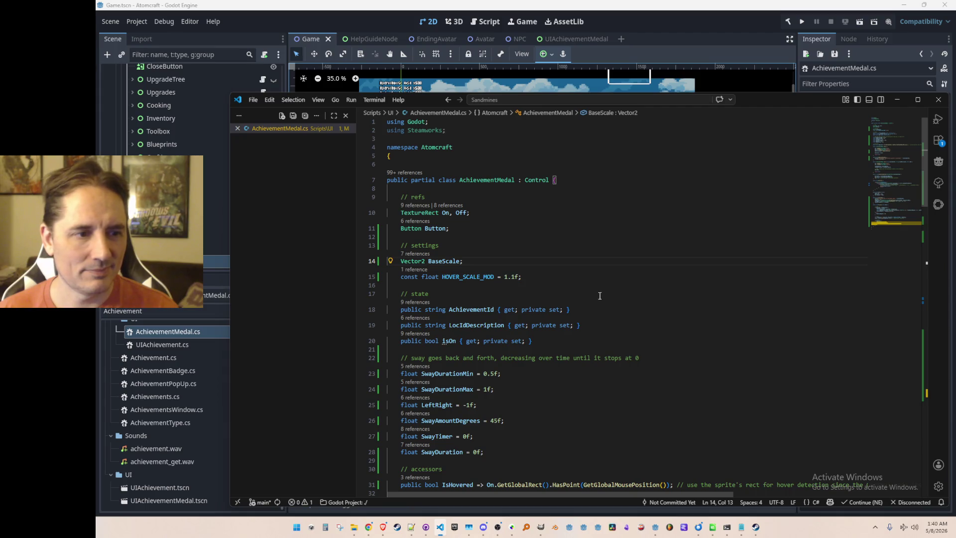
Check Drill_4's 0.6 scale under FullGame's Layout > Transform, then return to HOVER_SCALE_MOD
{"action": "left_click", "coordinate": [694, 20]}
{"action": "scroll", "coordinate": [524, 280], "scroll_direction": "up", "scroll_amount": 2}
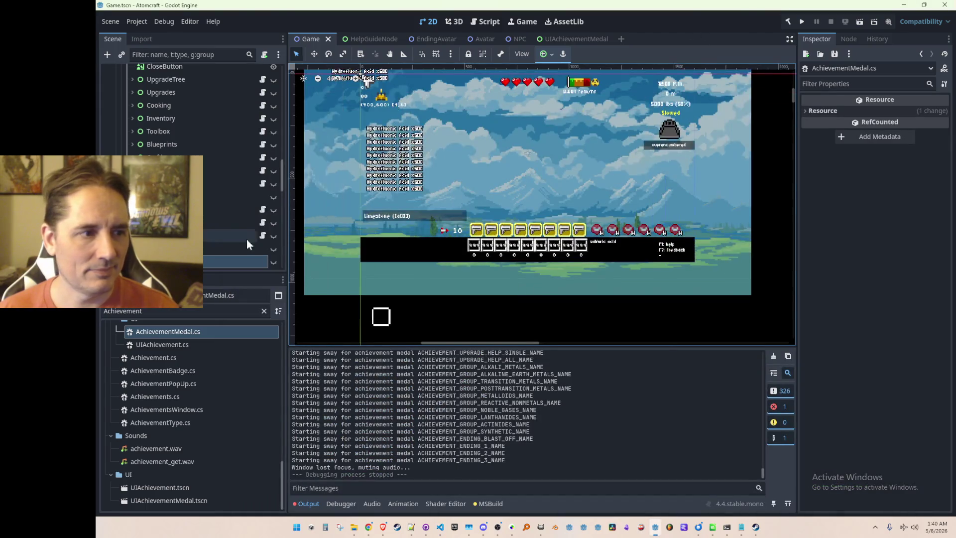
{"action": "left_click", "coordinate": [138, 159]}
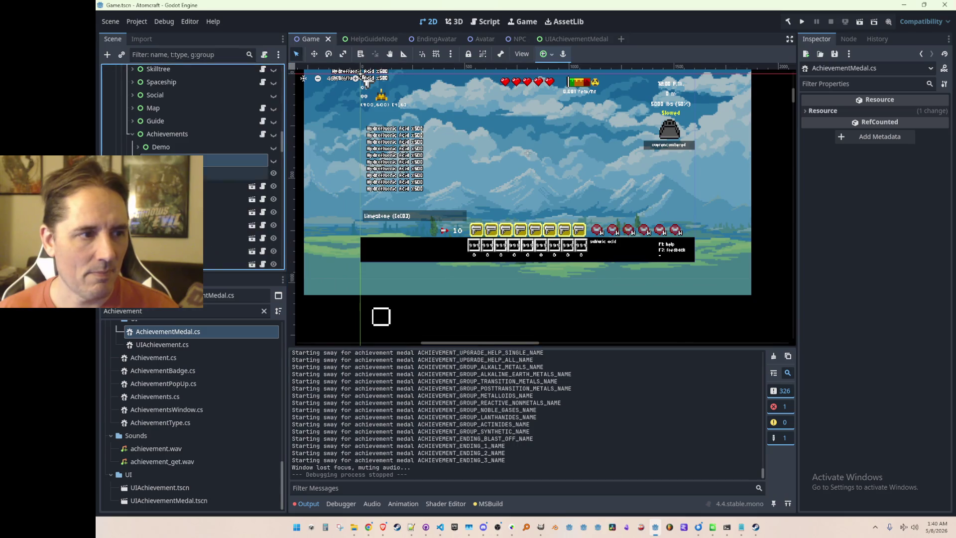
{"action": "scroll", "coordinate": [189, 150], "scroll_direction": "down", "scroll_amount": 2}
{"action": "left_click", "coordinate": [167, 149]}
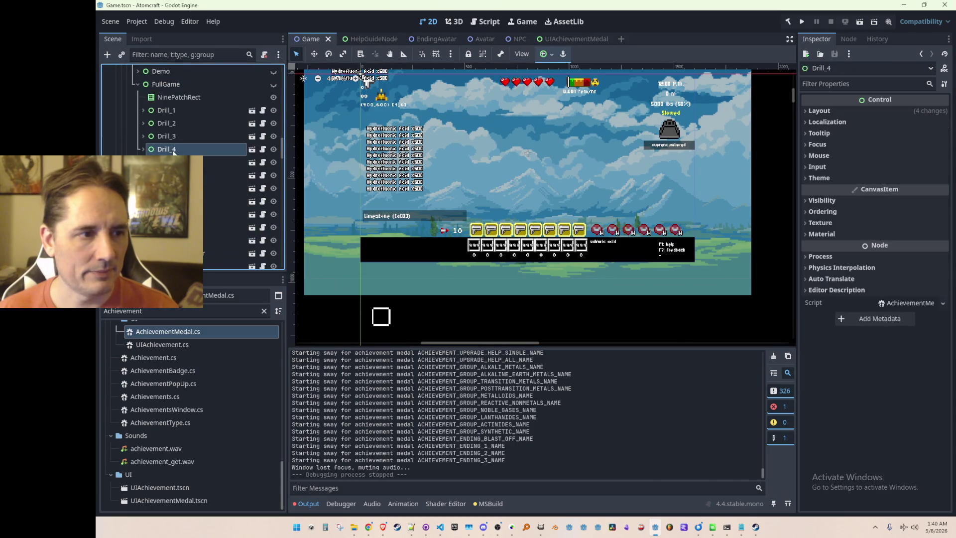
{"action": "left_click", "coordinate": [819, 110]}
{"action": "left_click", "coordinate": [829, 245]}
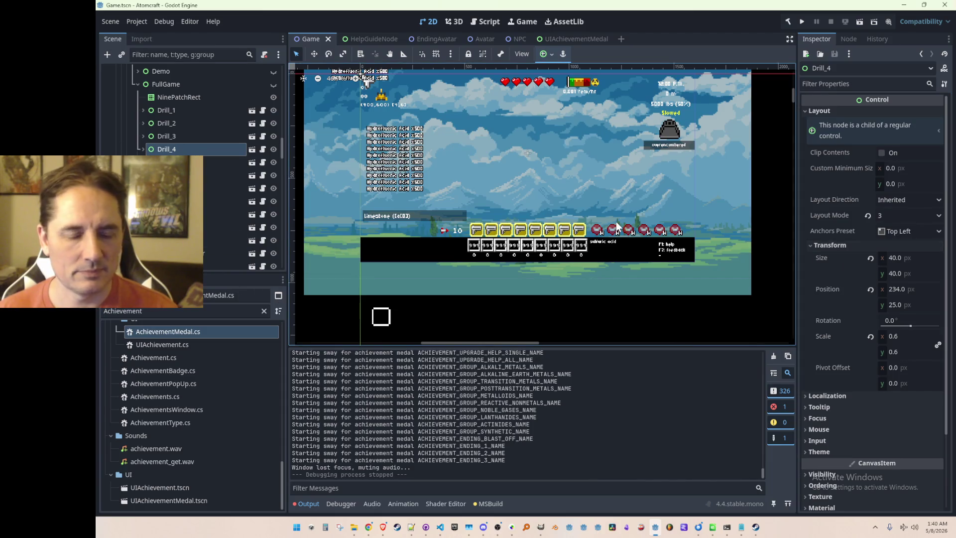
{"action": "key", "text": "alt+Tab"}
{"action": "key", "text": "Down"}
{"action": "key", "text": "Home"}
{"action": "key", "text": "Home"}
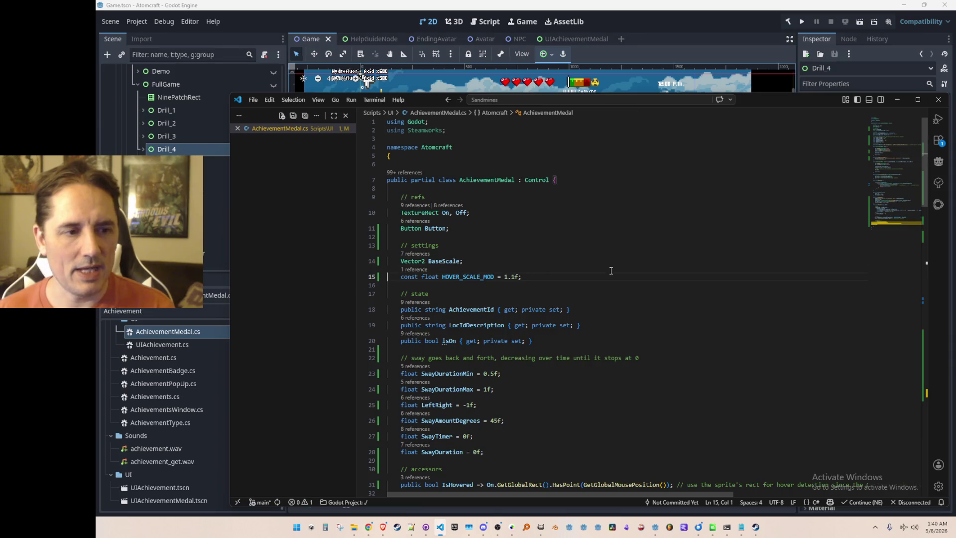
Search for BaseScale and step to its use in the scale code on line 112
{"action": "key", "text": "End"}
{"action": "double_click", "coordinate": [445, 260]}
{"action": "key", "text": "ctrl+f"}
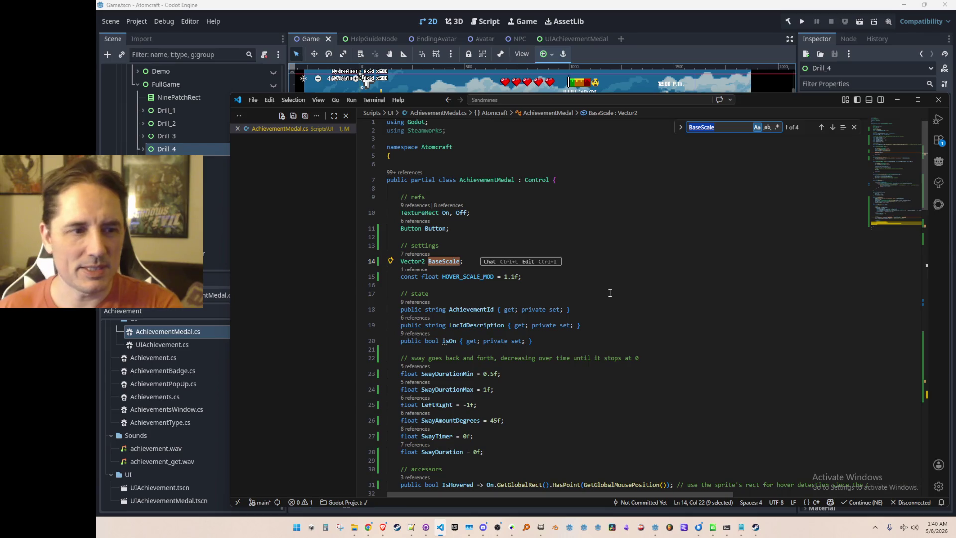
{"action": "key", "text": "Return"}
{"action": "key", "text": "Return"}
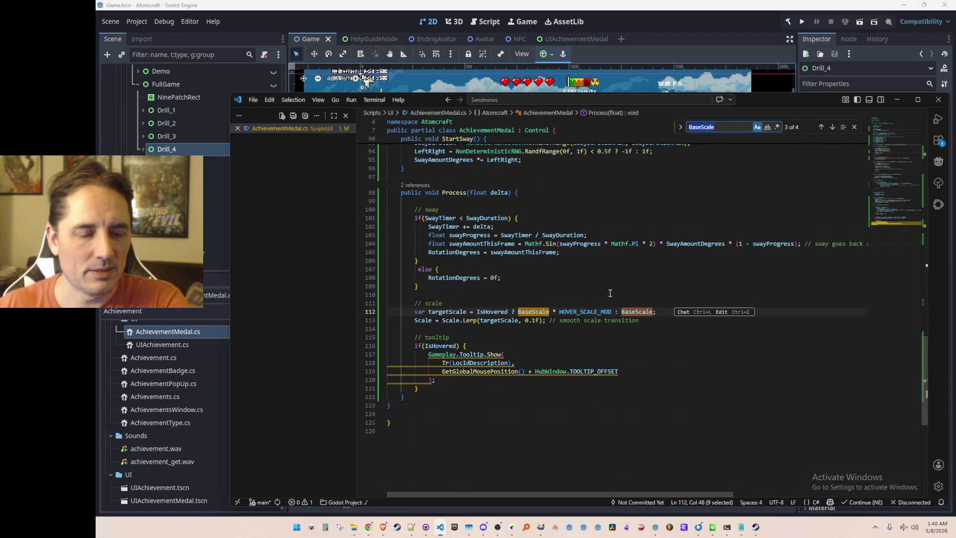
{"action": "key", "text": "Escape"}
{"action": "key", "text": "Left"}
{"action": "key", "text": "Left"}
{"action": "key", "text": "Left"}
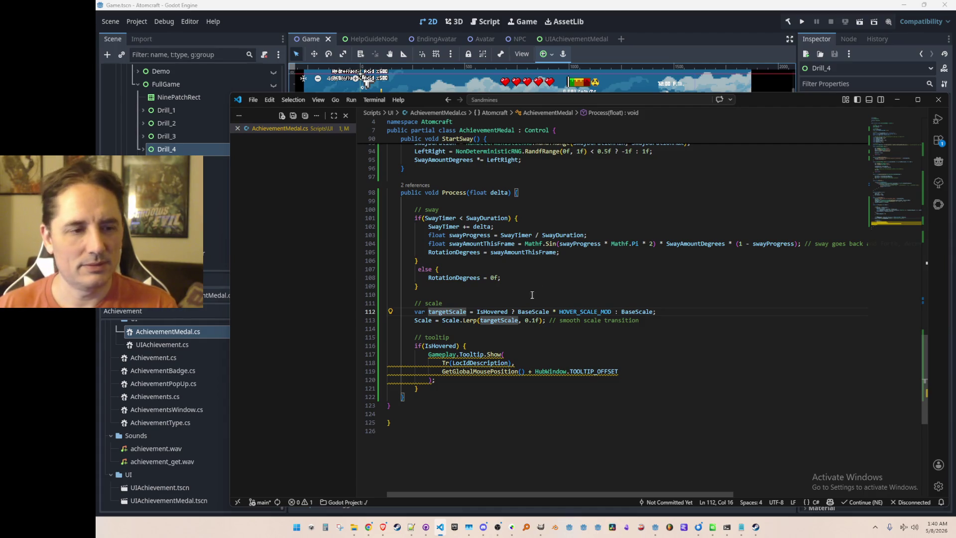
Inspect Scale, Lerp and targetScale on line 113, then return to Godot
{"action": "mouse_move", "coordinate": [471, 322]}
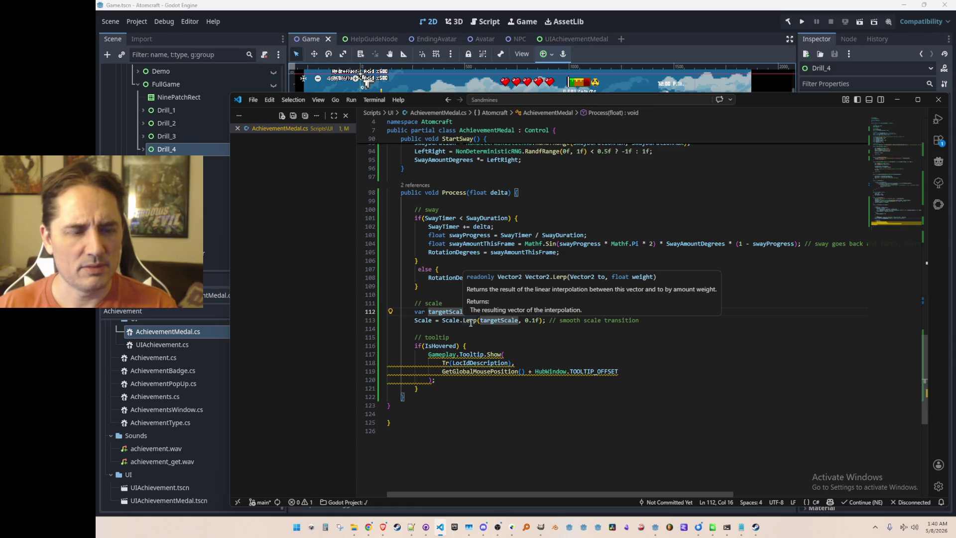
{"action": "left_click", "coordinate": [455, 322]}
{"action": "mouse_move", "coordinate": [456, 321]}
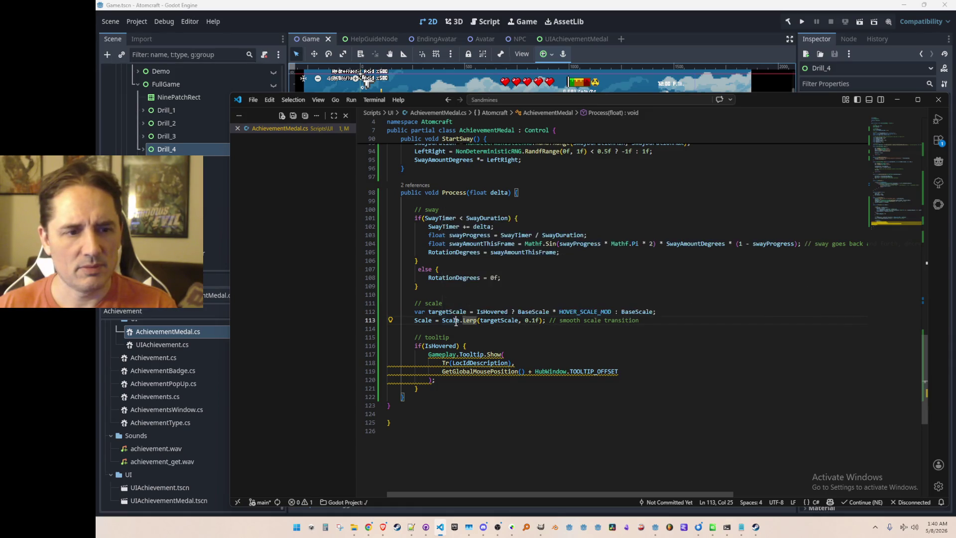
{"action": "left_click", "coordinate": [507, 319]}
{"action": "mouse_move", "coordinate": [507, 316]}
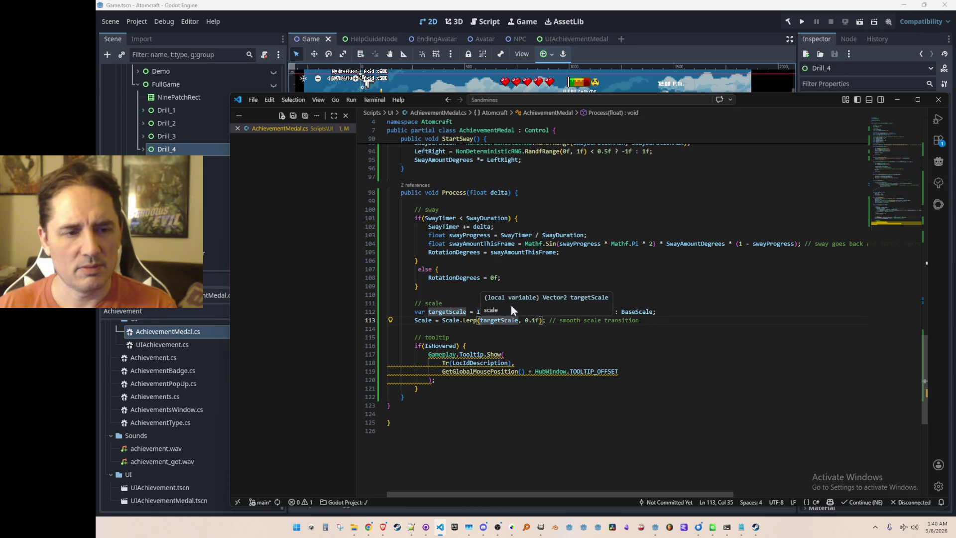
{"action": "left_click", "coordinate": [573, 243]}
{"action": "left_click", "coordinate": [762, 311]}
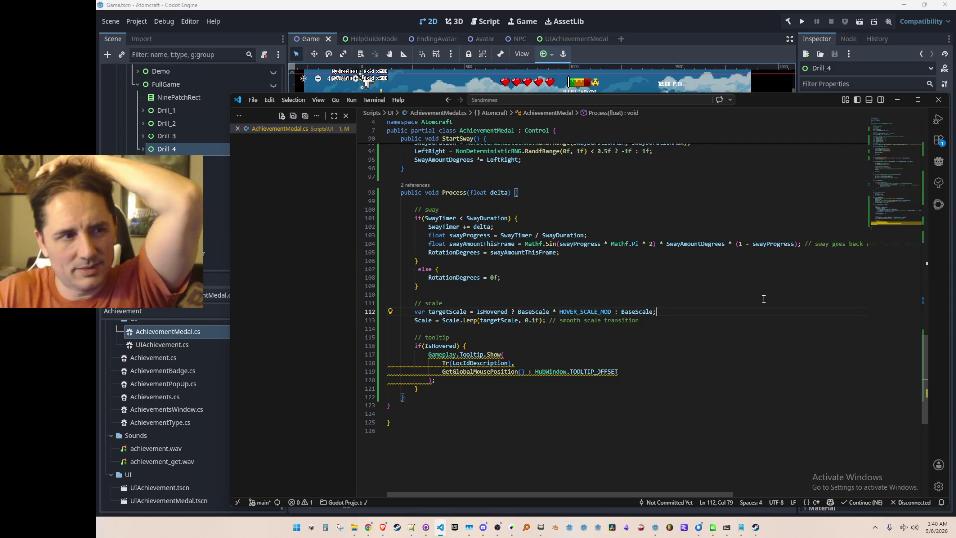
{"action": "key", "text": "alt+Tab"}
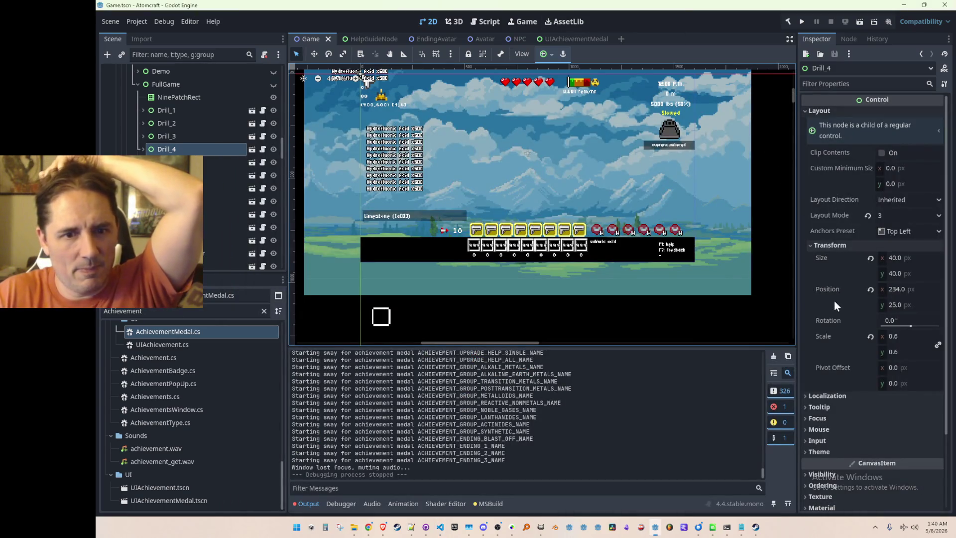
Check the RocketLauncher medal's Layout > Transform scale in the Inspector
{"action": "left_click", "coordinate": [243, 253]}
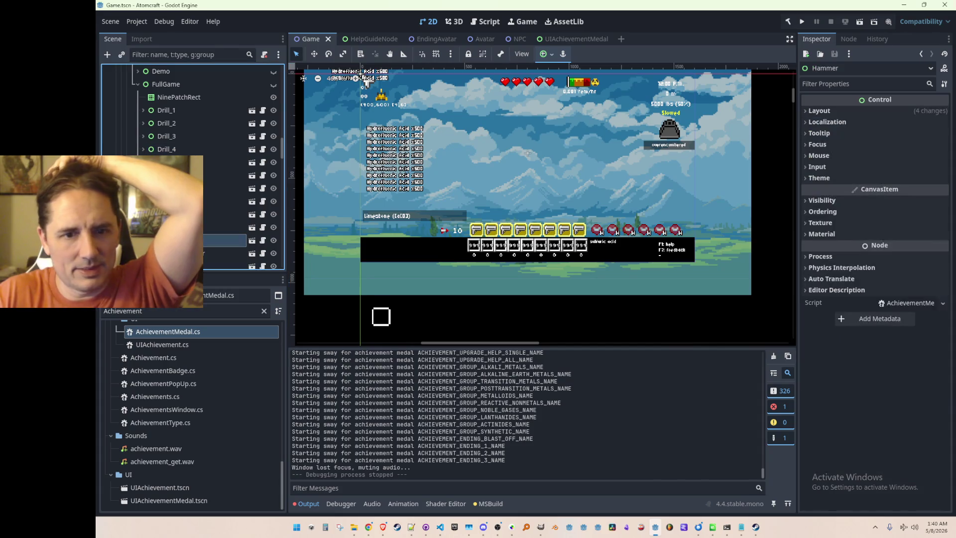
{"action": "left_click", "coordinate": [826, 110]}
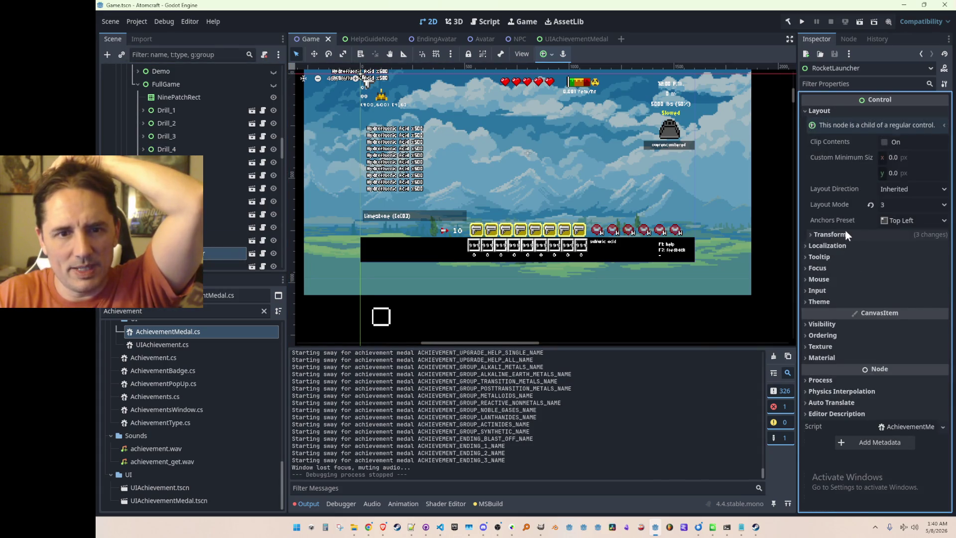
{"action": "left_click", "coordinate": [846, 245]}
{"action": "scroll", "coordinate": [578, 199], "scroll_direction": "down", "scroll_amount": 3}
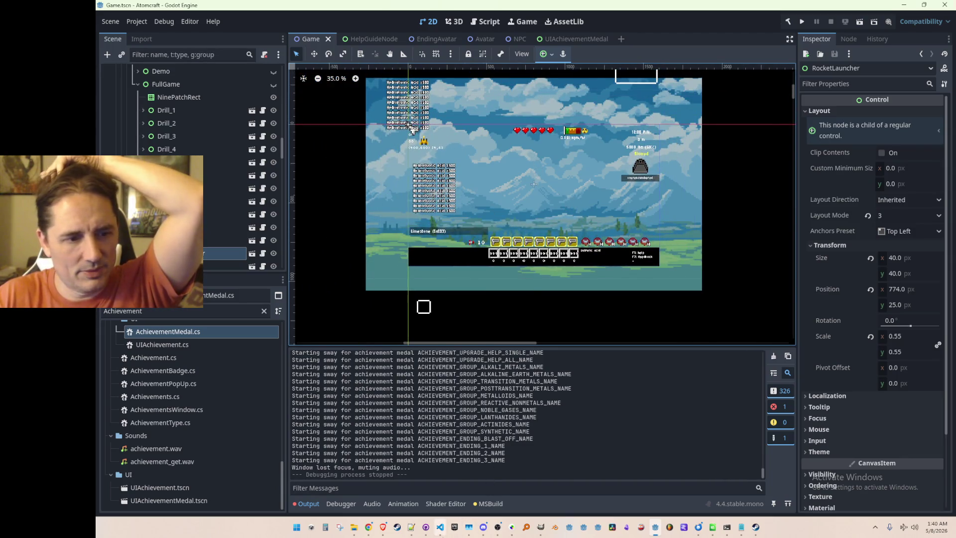
List callers of the parameterless Init, preview AchievementPopUp.cs, and jump to its definition
{"action": "left_click", "coordinate": [440, 529]}
{"action": "scroll", "coordinate": [645, 349], "scroll_direction": "up", "scroll_amount": 8}
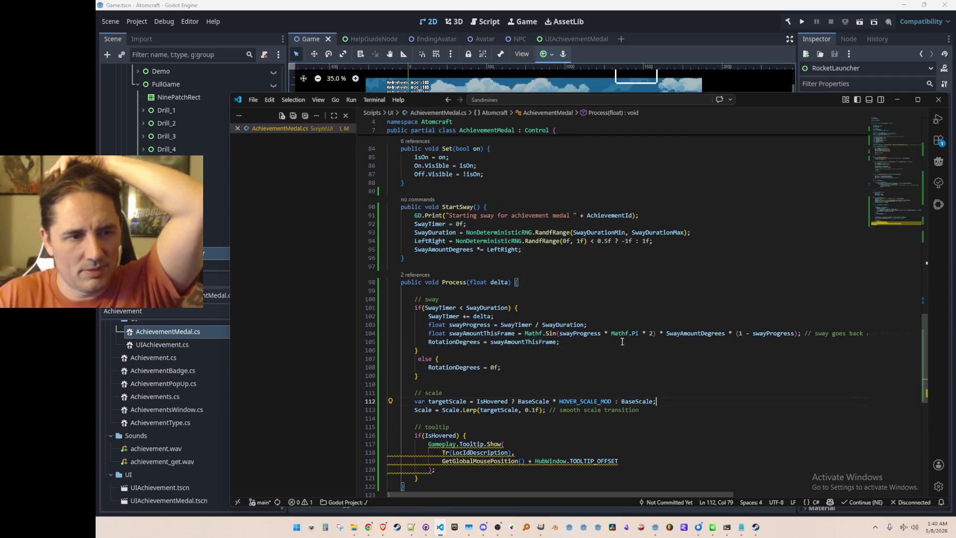
{"action": "scroll", "coordinate": [645, 348], "scroll_direction": "up", "scroll_amount": 16}
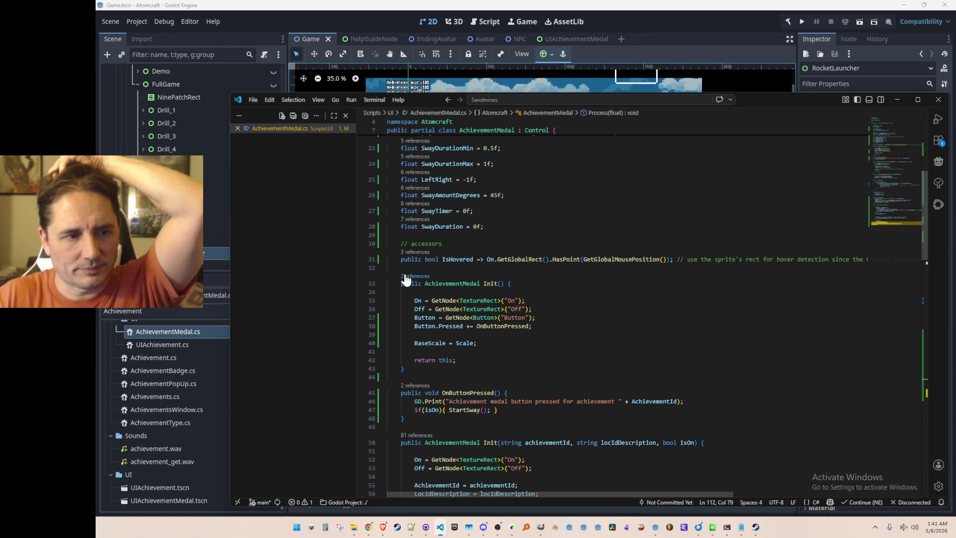
{"action": "left_click", "coordinate": [413, 276]}
{"action": "left_click", "coordinate": [647, 307]}
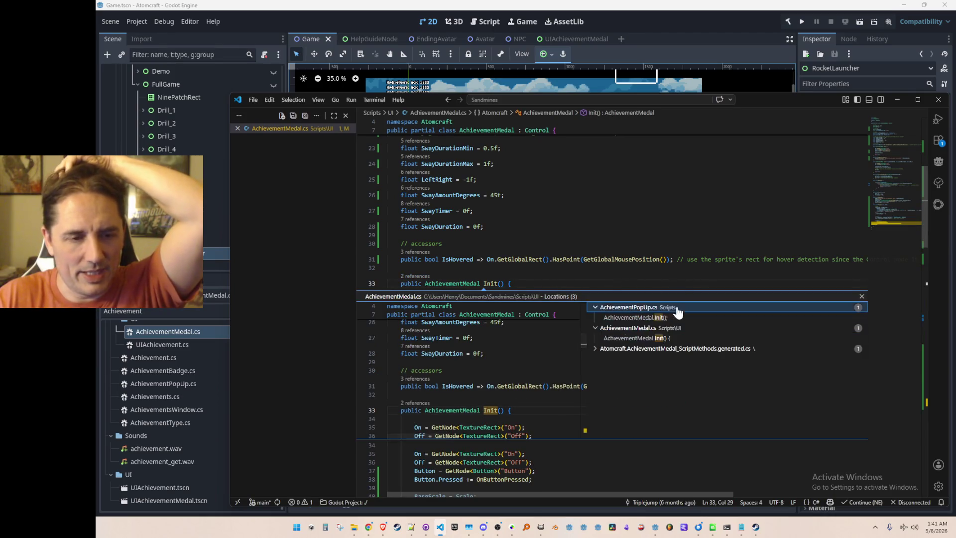
{"action": "left_click", "coordinate": [672, 318]}
{"action": "left_click", "coordinate": [677, 307]}
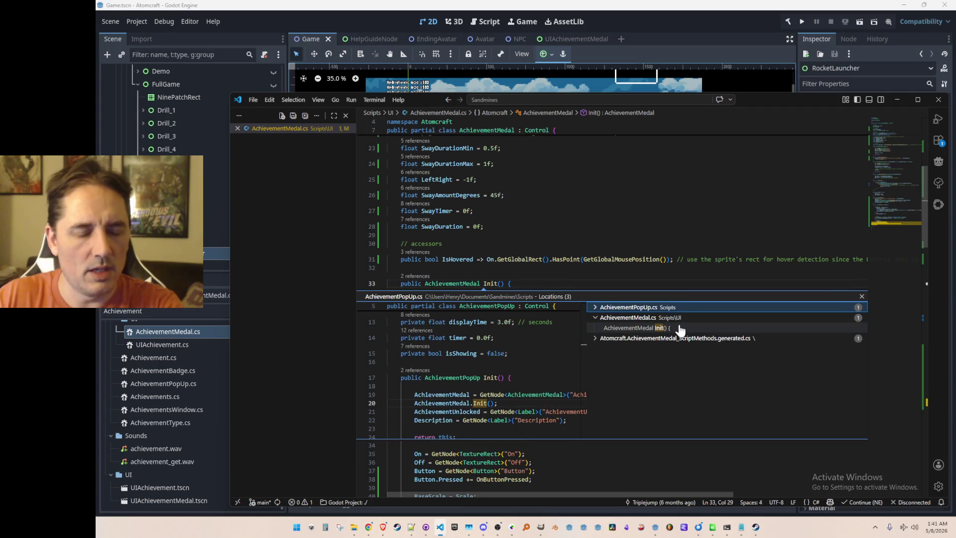
{"action": "left_click", "coordinate": [679, 328]}
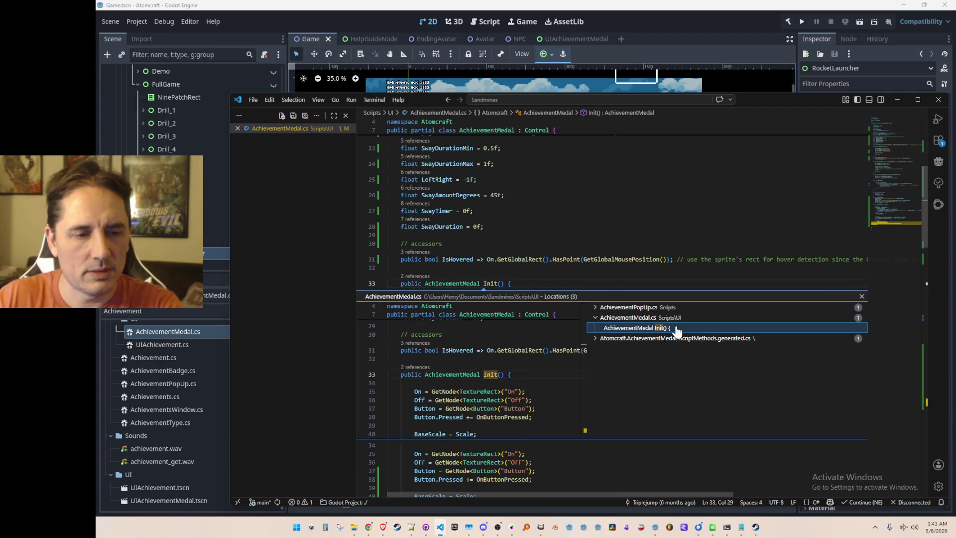
{"action": "double_click", "coordinate": [676, 328]}
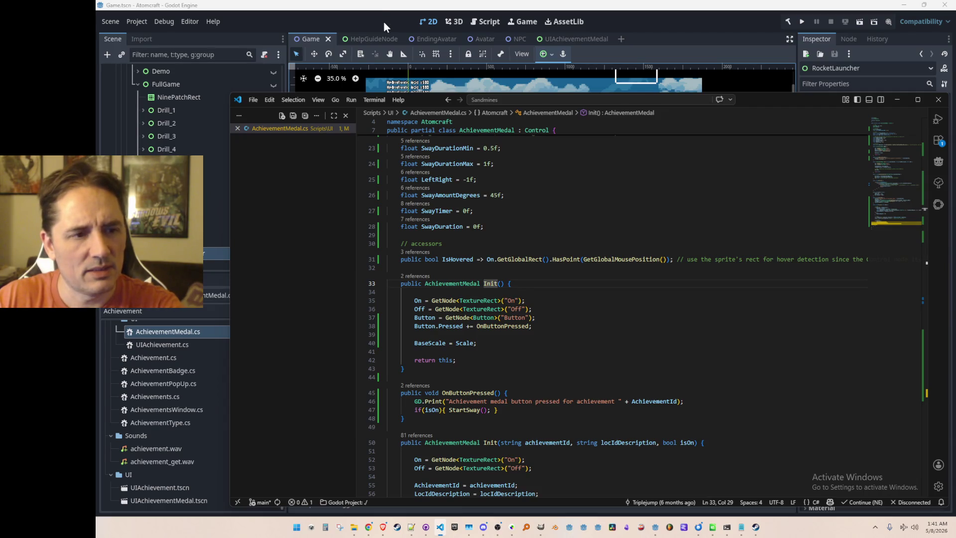
Review Init's references again, then select FullGame in Godot and open its script
{"action": "left_click", "coordinate": [415, 276]}
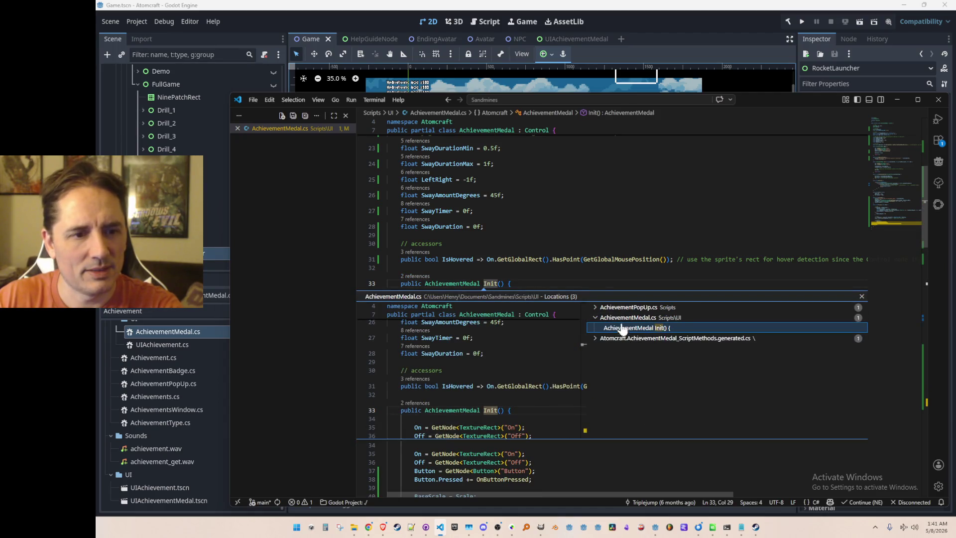
{"action": "key", "text": "Escape"}
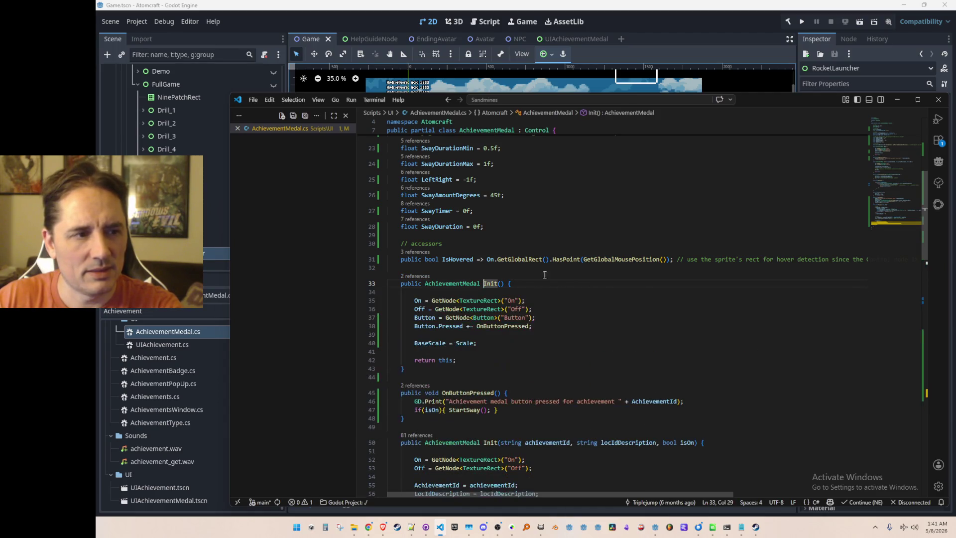
{"action": "left_click", "coordinate": [372, 14]}
{"action": "scroll", "coordinate": [222, 139], "scroll_direction": "up", "scroll_amount": 3}
{"action": "left_click", "coordinate": [222, 133]}
{"action": "left_click", "coordinate": [261, 109]}
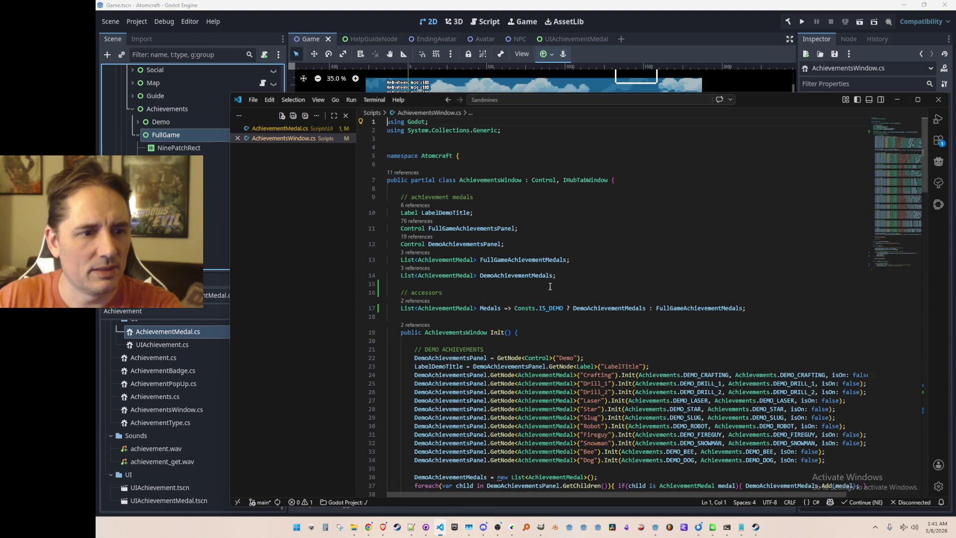
In AchievementsWindow.cs, go to the definition of a demo medal's Init call
{"action": "scroll", "coordinate": [570, 305], "scroll_direction": "down", "scroll_amount": 2}
{"action": "scroll", "coordinate": [696, 306], "scroll_direction": "down", "scroll_amount": 1}
{"action": "left_click", "coordinate": [620, 307]}
{"action": "scroll", "coordinate": [662, 312], "scroll_direction": "down", "scroll_amount": 5}
{"action": "left_click", "coordinate": [650, 327]}
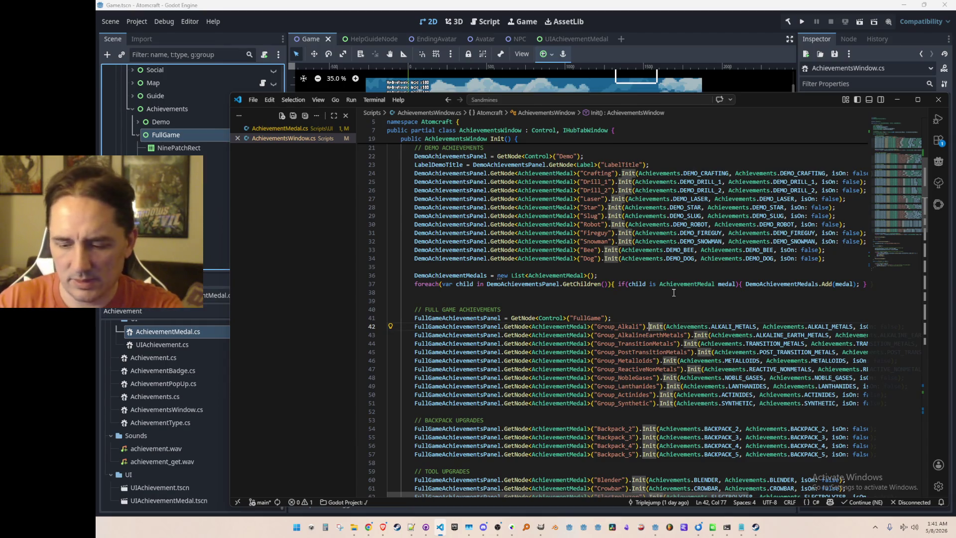
{"action": "key", "text": "F12"}
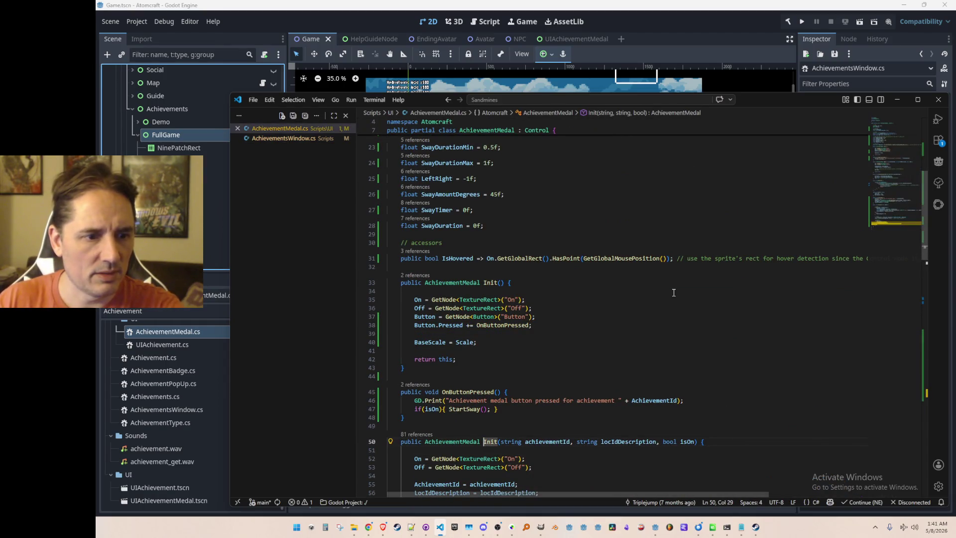
Copy the button hookup and BaseScale lines into Init(string, string, bool)
{"action": "scroll", "coordinate": [673, 293], "scroll_direction": "down", "scroll_amount": 8}
{"action": "scroll", "coordinate": [516, 415], "scroll_direction": "up", "scroll_amount": 6}
{"action": "scroll", "coordinate": [489, 370], "scroll_direction": "down", "scroll_amount": 2}
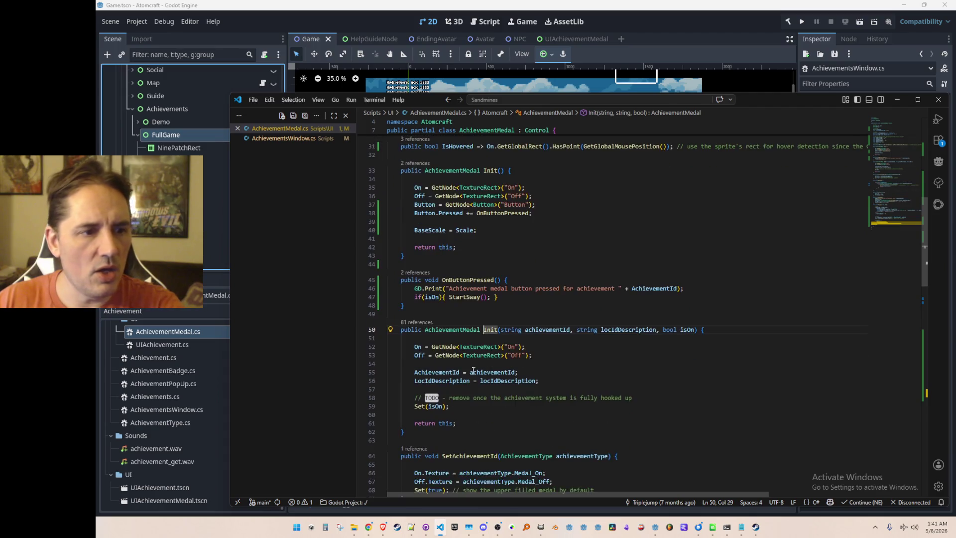
{"action": "scroll", "coordinate": [770, 363], "scroll_direction": "up", "scroll_amount": 2}
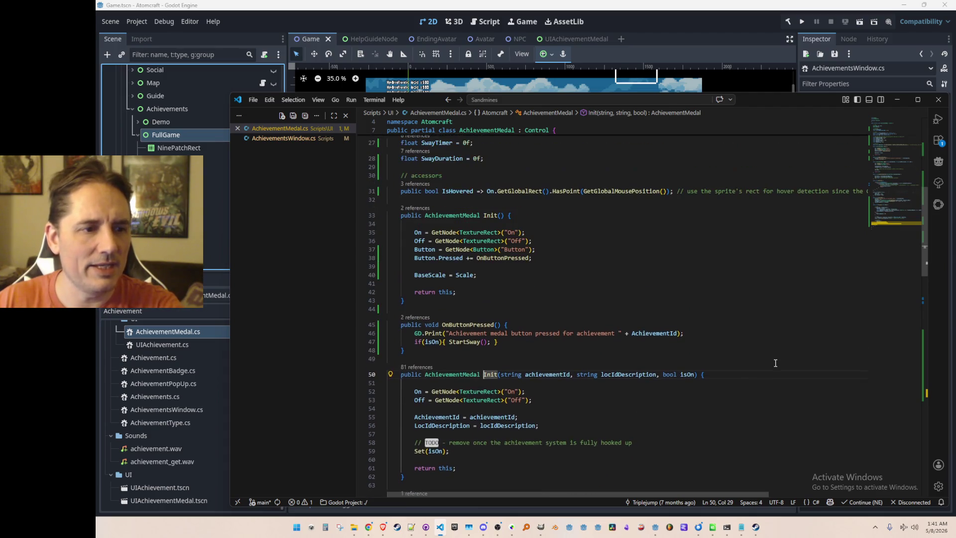
{"action": "scroll", "coordinate": [775, 363], "scroll_direction": "down", "scroll_amount": 1}
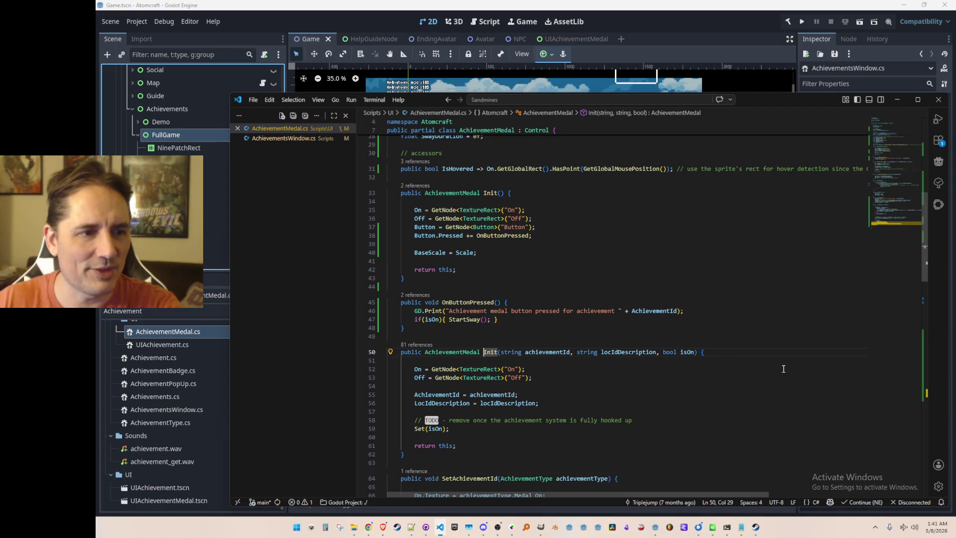
{"action": "left_click", "coordinate": [780, 228]}
{"action": "key", "text": "Home"}
{"action": "key", "text": "shift+Down"}
{"action": "key", "text": "shift+Down"}
{"action": "key", "text": "shift+Down"}
{"action": "key", "text": "Down"}
{"action": "key", "text": "Down"}
{"action": "key", "text": "Down"}
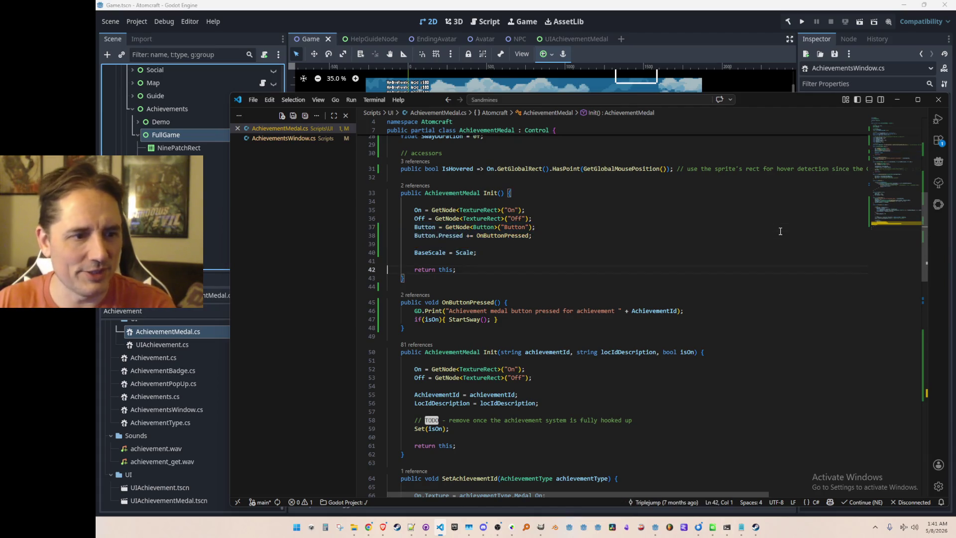
{"action": "key", "text": "Up"}
{"action": "key", "text": "Up"}
{"action": "key", "text": "Up"}
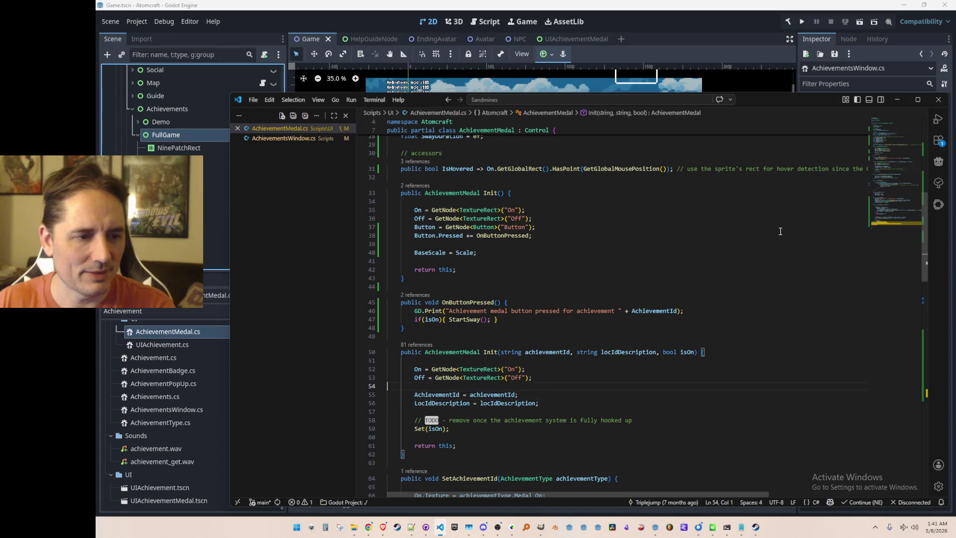
{"action": "type", "text": "Button = GetNode<Button>(\"Button\");         Button.Pressed += OnButtonPressed;          BaseScale = Scale;"}
Move the OnButtonPressed method below the three-argument Init
{"action": "key", "text": "Up"}
{"action": "key", "text": "Up"}
{"action": "key", "text": "Up"}
{"action": "key", "text": "shift+Down"}
{"action": "key", "text": "shift+Down"}
{"action": "key", "text": "shift+Down"}
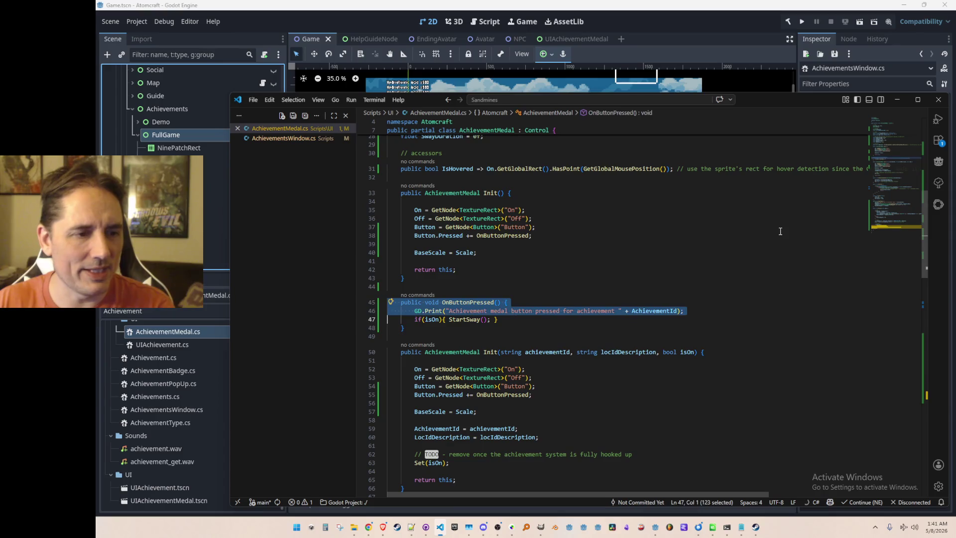
{"action": "key", "text": "Delete"}
{"action": "scroll", "coordinate": [746, 259], "scroll_direction": "down", "scroll_amount": 5}
{"action": "left_click", "coordinate": [691, 312]}
{"action": "type", "text": "public void OnButtonPressed() {         GD.Print(\"Achievement medal button pressed for achievement \" + AchievementId);         if(isOn){ StartSway(); }     }"}
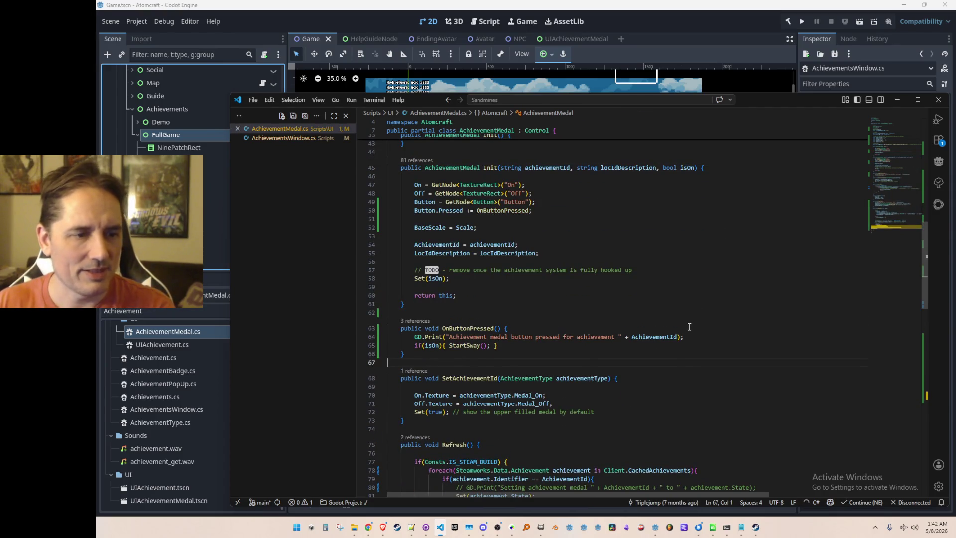
{"action": "scroll", "coordinate": [695, 324], "scroll_direction": "up", "scroll_amount": 5}
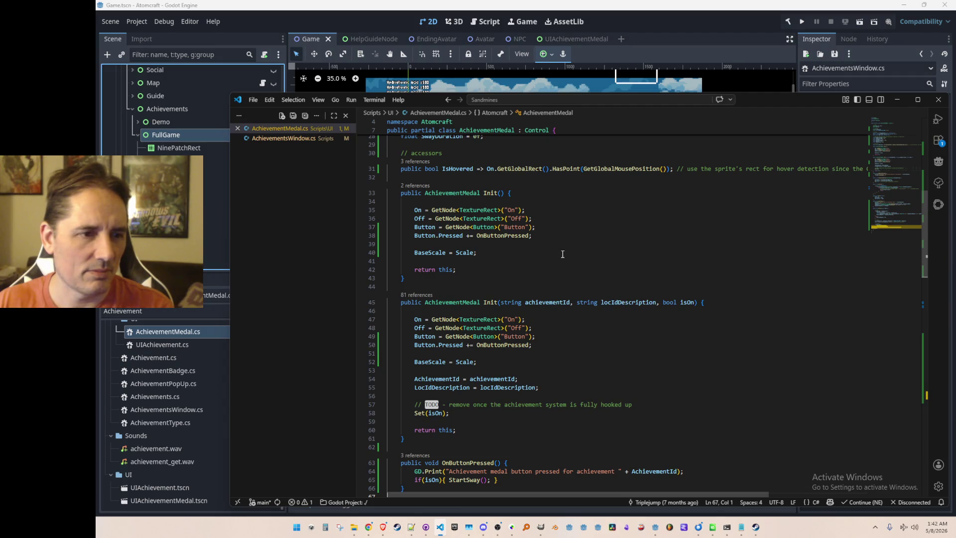
Replace the duplicated setup lines in the three-argument Init with an Init() call and save
{"action": "left_click", "coordinate": [486, 195]}
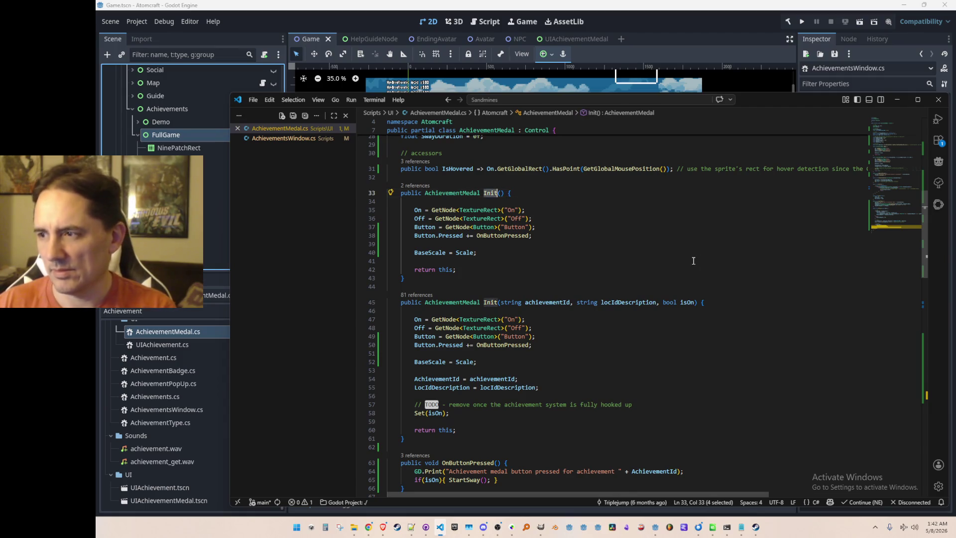
{"action": "key", "text": "Down"}
{"action": "key", "text": "Down"}
{"action": "key", "text": "Down"}
{"action": "key", "text": "Down"}
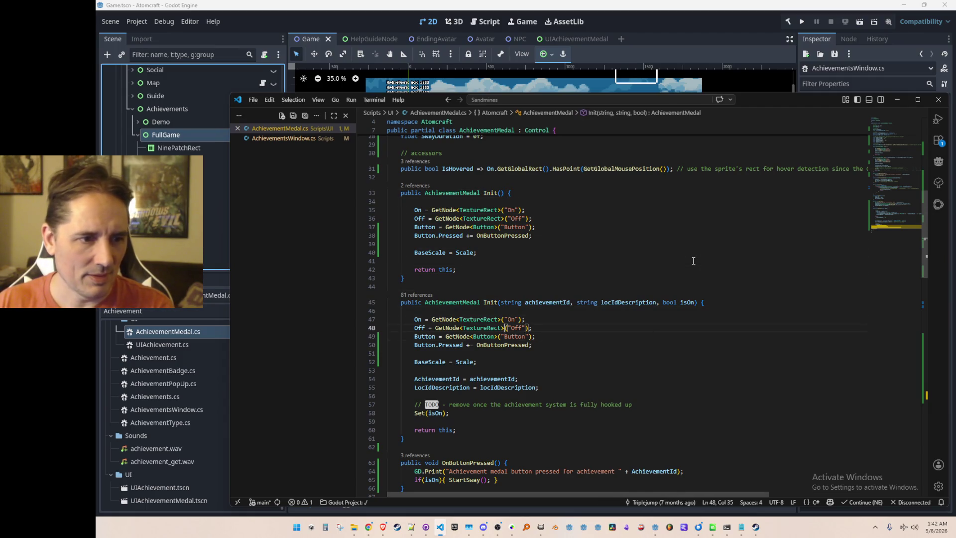
{"action": "key", "text": "Down"}
{"action": "key", "text": "Home"}
{"action": "key", "text": "shift+End"}
{"action": "key", "text": "shift+Down"}
{"action": "key", "text": "shift+Down"}
{"action": "key", "text": "shift+Down"}
{"action": "key", "text": "shift+End"}
{"action": "key", "text": "shift+Down"}
{"action": "key", "text": "shift+Down"}
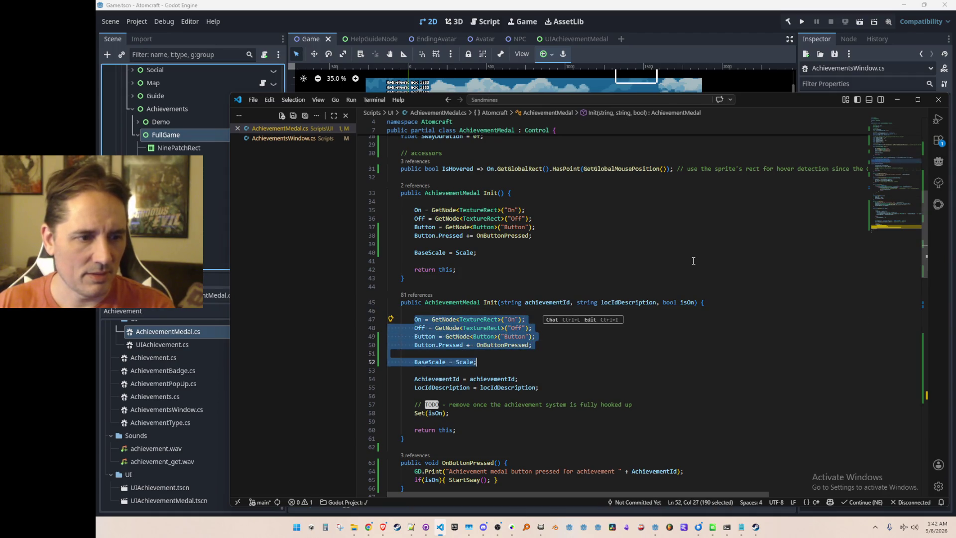
{"action": "key", "text": "BackSpace"}
{"action": "type", "text": "Init()"}
{"action": "key", "text": "ctrl+s"}
Check where the parameterless Init is referenced
{"action": "key", "text": "Up"}
{"action": "key", "text": "Up"}
{"action": "key", "text": "Up"}
{"action": "key", "text": "Home"}
{"action": "key", "text": "Home"}
{"action": "key", "text": "Down"}
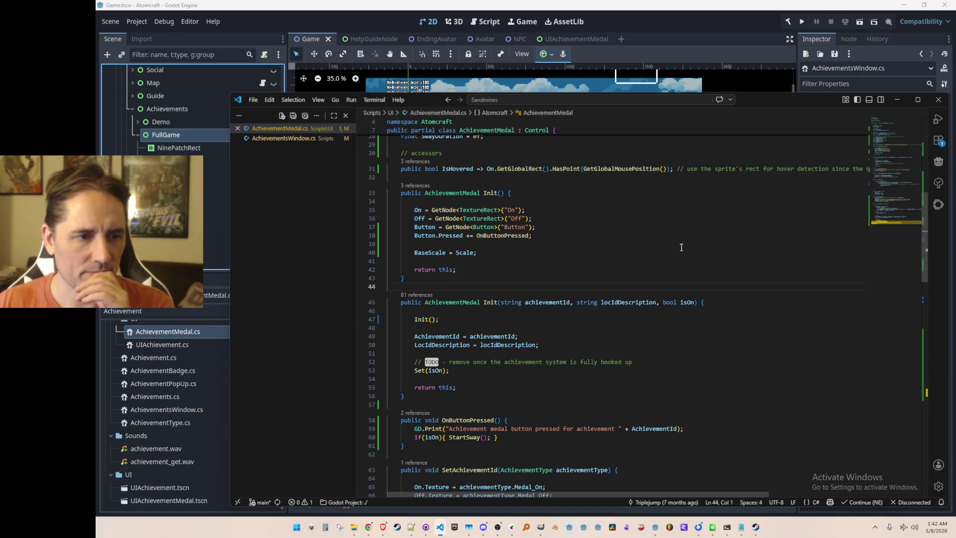
{"action": "left_click", "coordinate": [427, 193]}
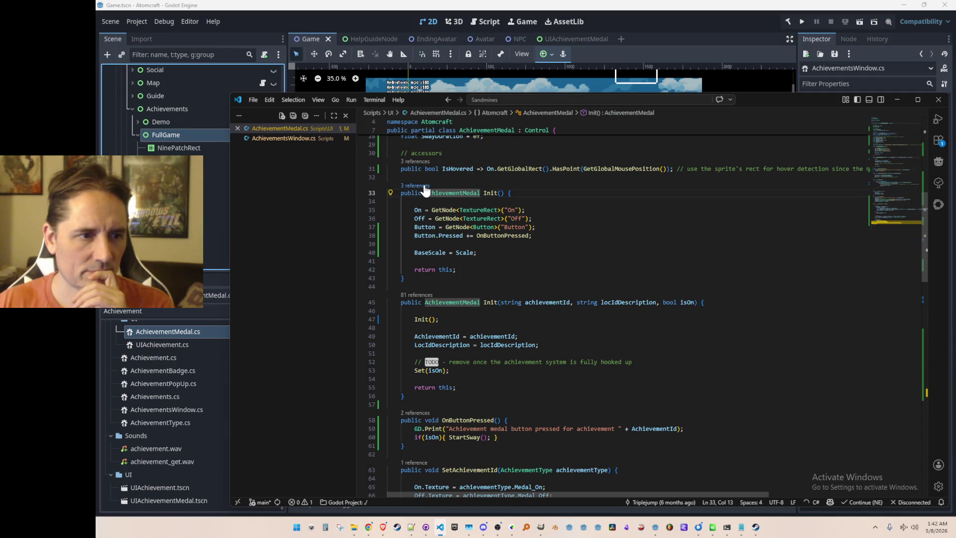
{"action": "left_click", "coordinate": [425, 187]}
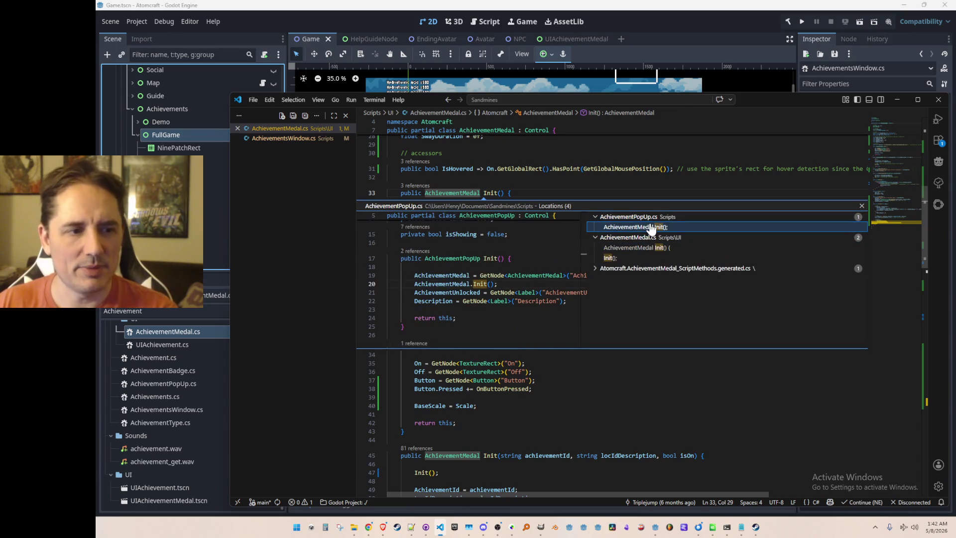
{"action": "key", "text": "Escape"}
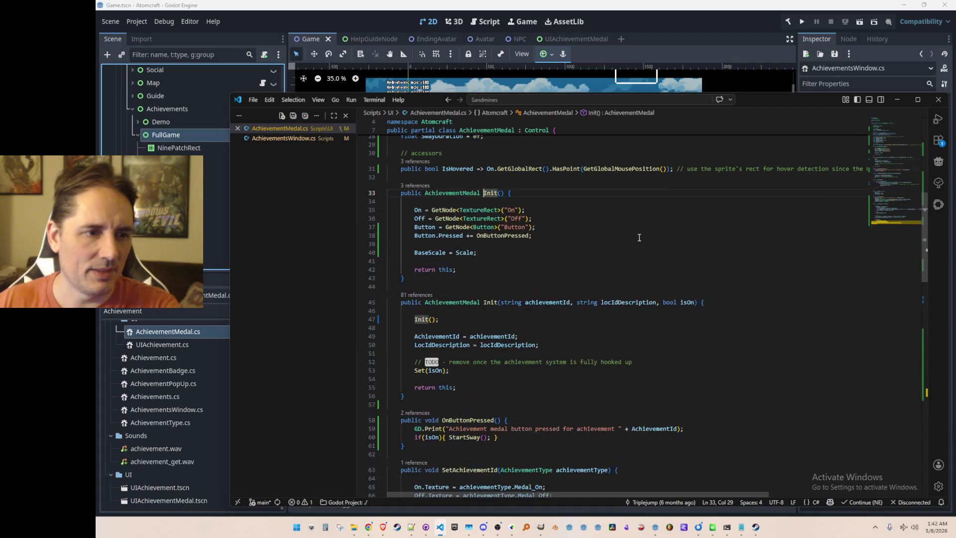
{"action": "left_click", "coordinate": [461, 286]}
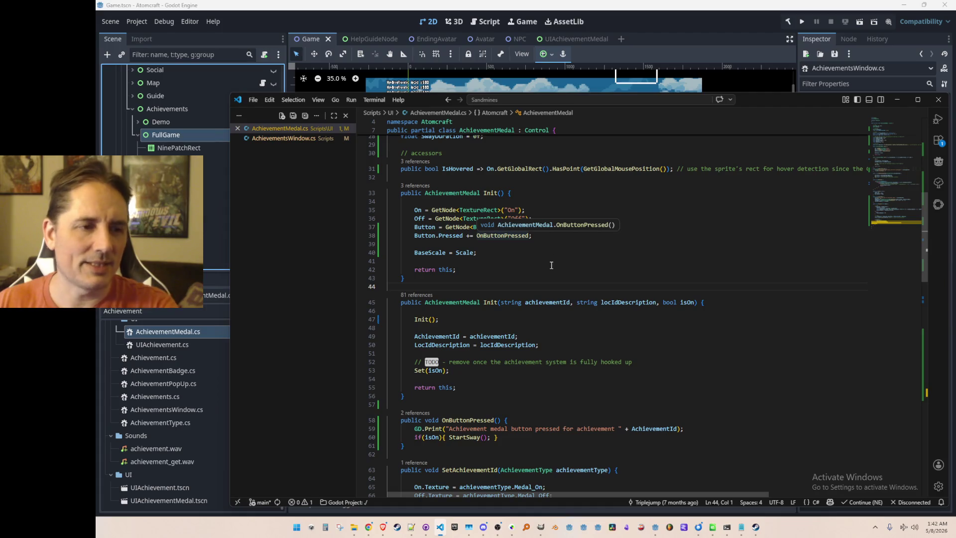
Move the two Button lines from Init() into the three-argument Init, after its Init() call
{"action": "left_click", "coordinate": [514, 236]}
{"action": "key", "text": "Home"}
{"action": "key", "text": "Home"}
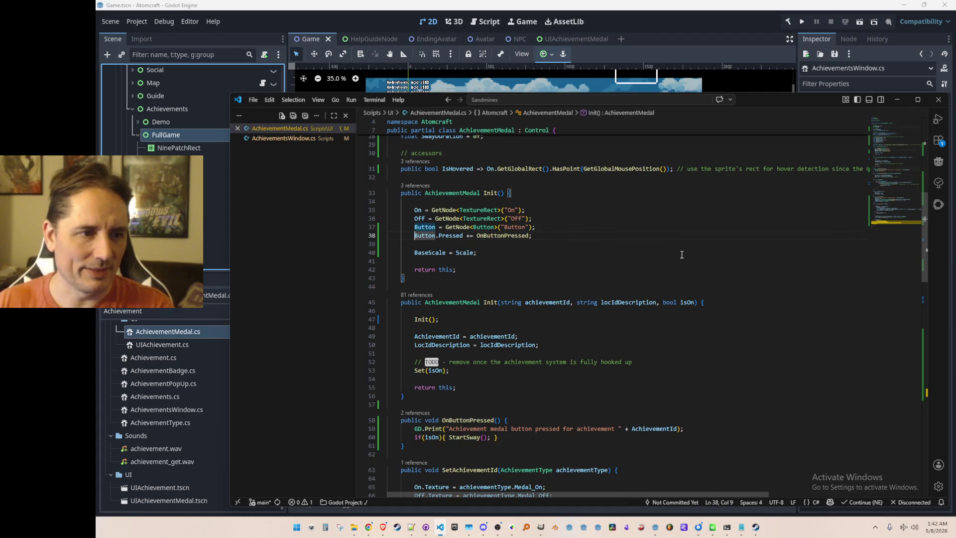
{"action": "key", "text": "shift+Down"}
{"action": "key", "text": "shift+Up"}
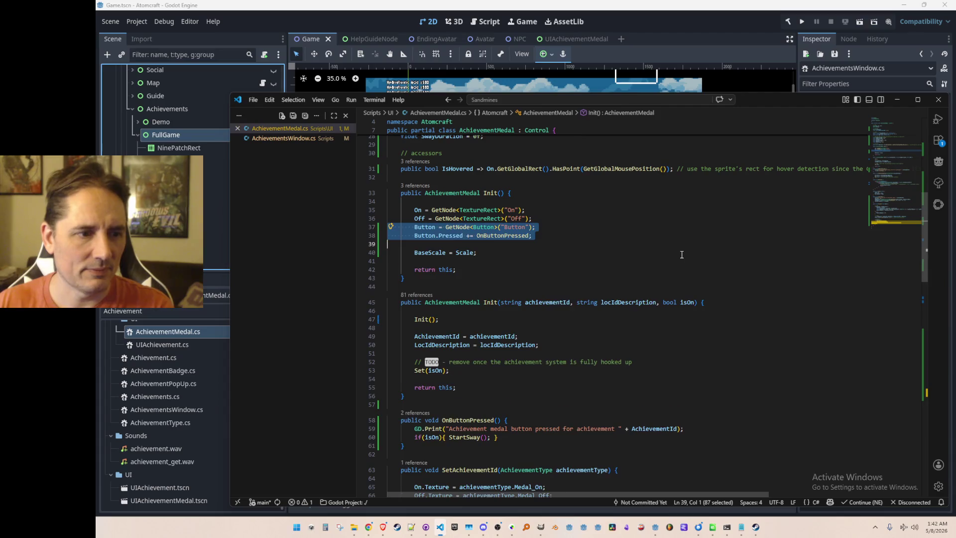
{"action": "key", "text": "ctrl+x"}
{"action": "key", "text": "Down"}
{"action": "key", "text": "Down"}
{"action": "key", "text": "Down"}
{"action": "key", "text": "Down"}
{"action": "key", "text": "Down"}
{"action": "key", "text": "Return"}
{"action": "key", "text": "ctrl+v"}
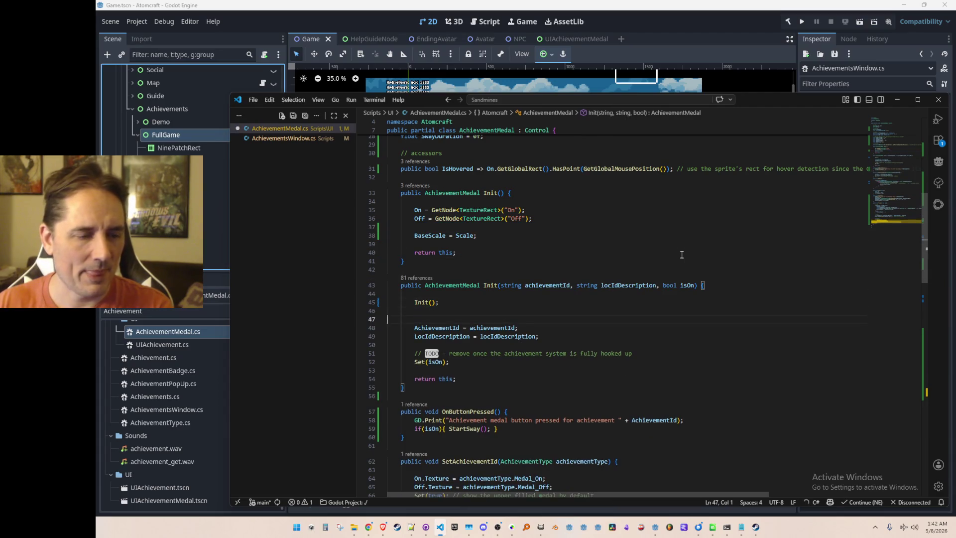
{"action": "key", "text": "Up"}
{"action": "key", "text": "Up"}
{"action": "key", "text": "Up"}
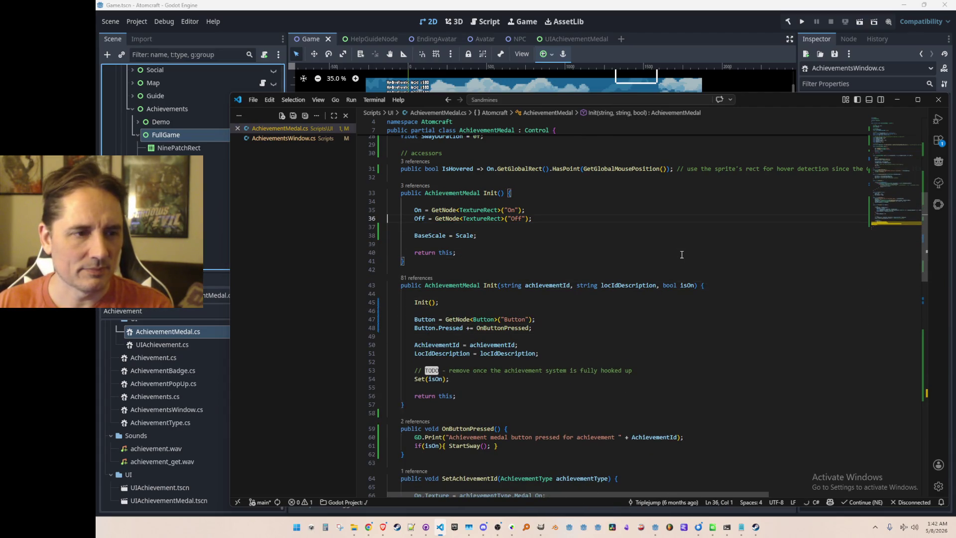
{"action": "key", "text": "Up"}
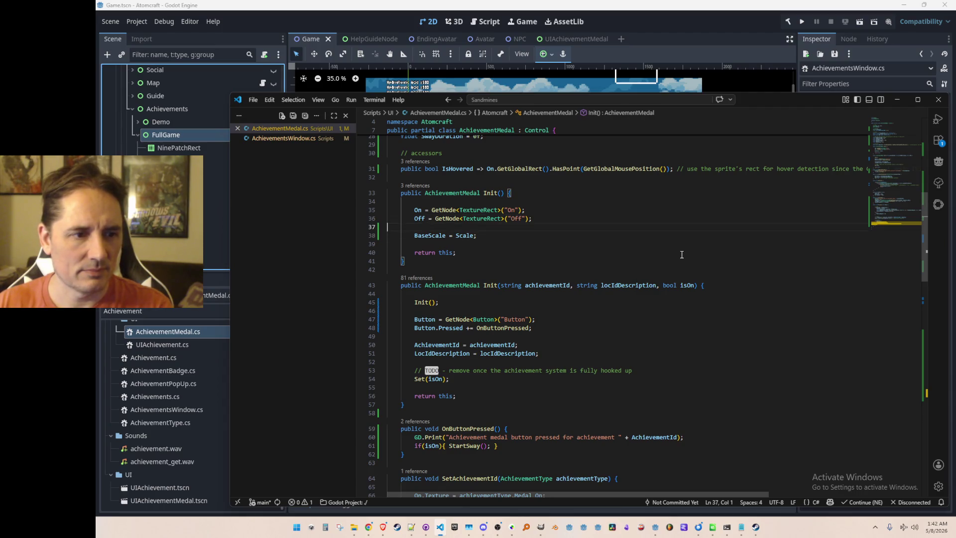
Test-run the game, stop it, review the 123 debugger errors, and return to AchievementMedal.cs
{"action": "left_click", "coordinate": [739, 23]}
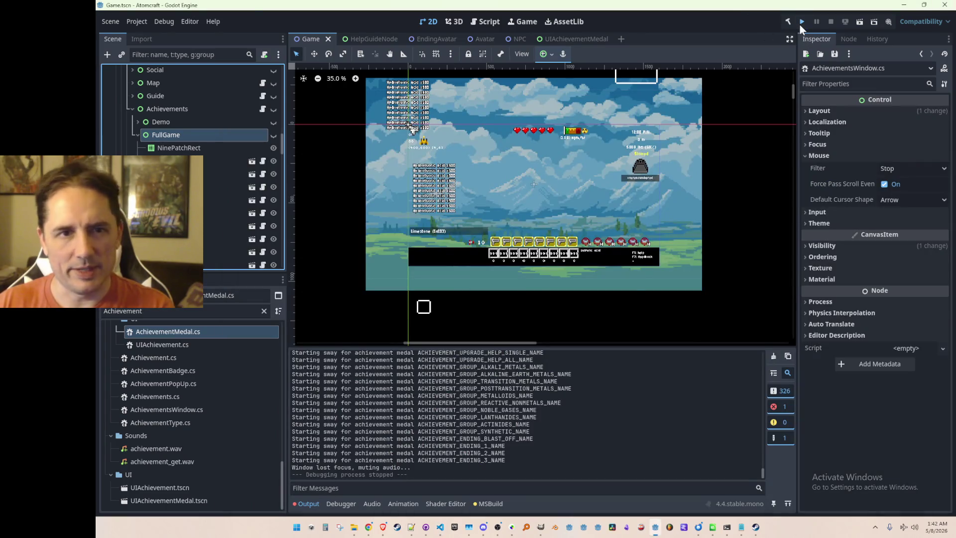
{"action": "left_click", "coordinate": [800, 24]}
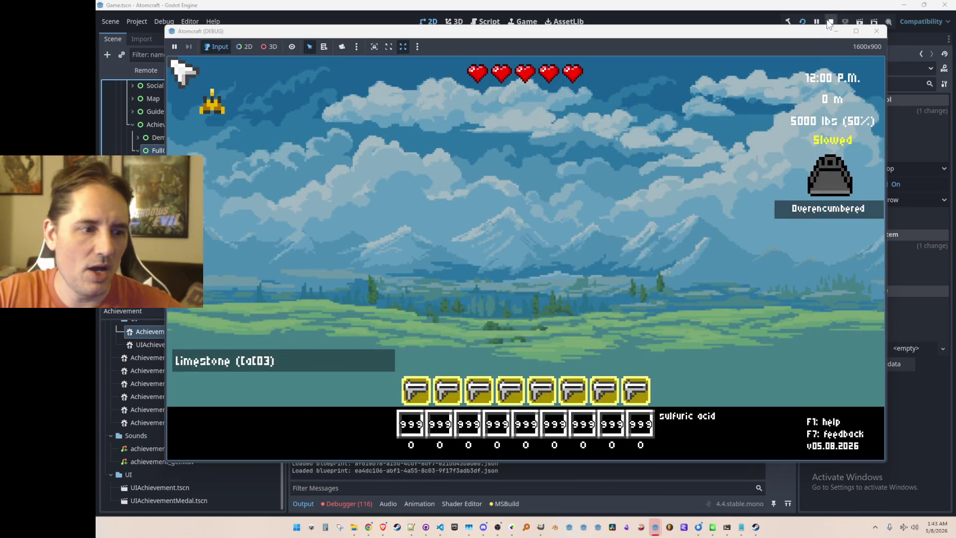
{"action": "left_click", "coordinate": [831, 21]}
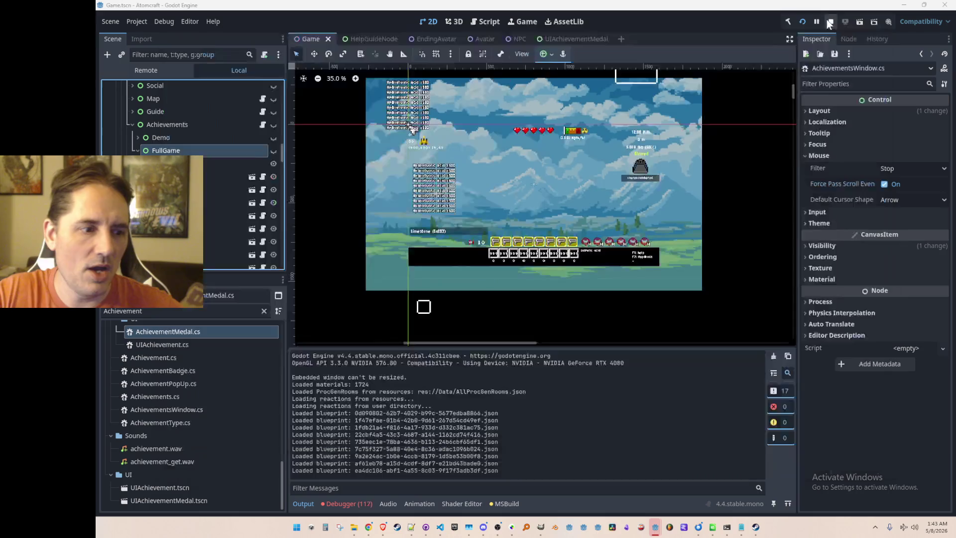
{"action": "left_click", "coordinate": [351, 504]}
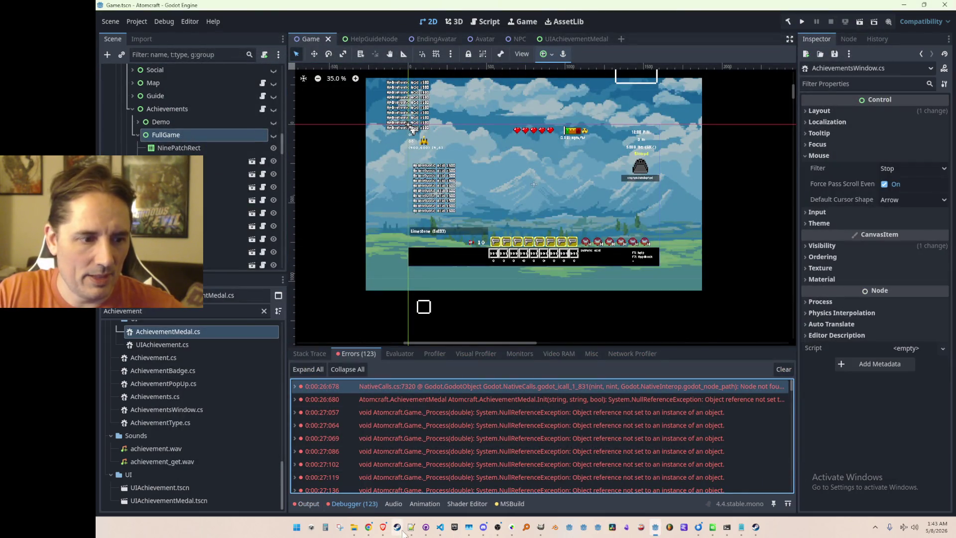
{"action": "left_click", "coordinate": [440, 526]}
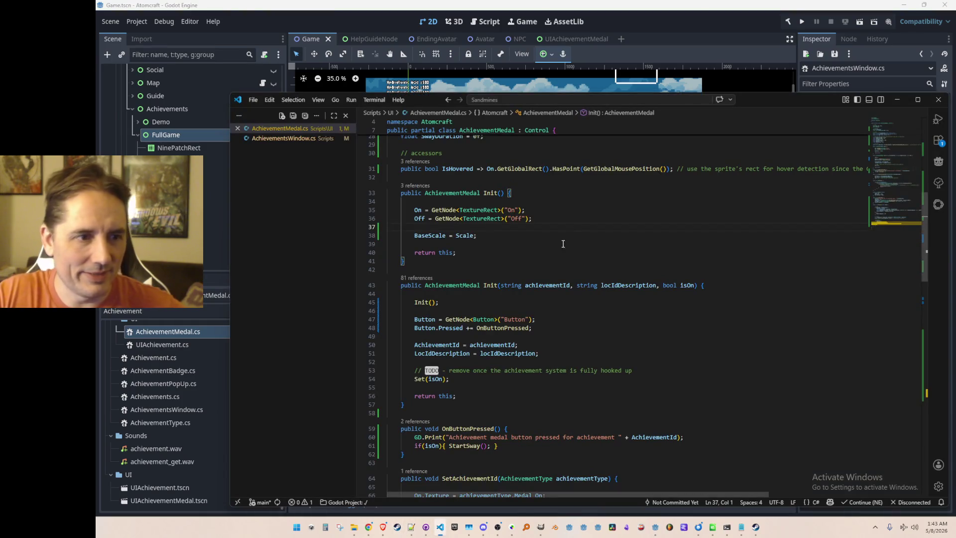
Change GetNode<Button> to GetNodeOrNull<Button>, accept the null-checked Pressed hookup, and relaunch the game
{"action": "key", "text": "Down"}
{"action": "key", "text": "Down"}
{"action": "key", "text": "Down"}
{"action": "key", "text": "Home"}
{"action": "key", "text": "ctrl+Right"}
{"action": "key", "text": "ctrl+Right"}
{"action": "key", "text": "ctrl+Right"}
{"action": "type", "text": "OrNull"}
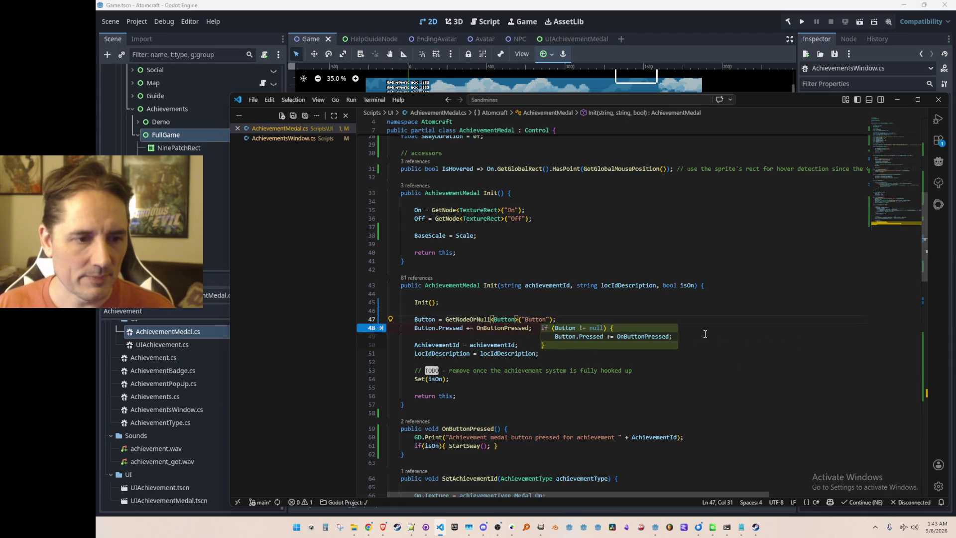
{"action": "key", "text": "Tab"}
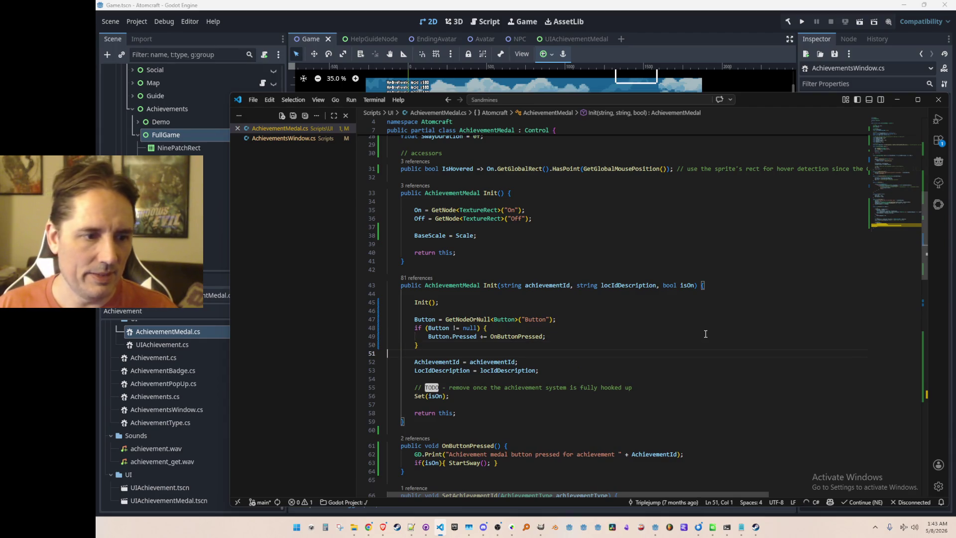
{"action": "left_click", "coordinate": [803, 23]}
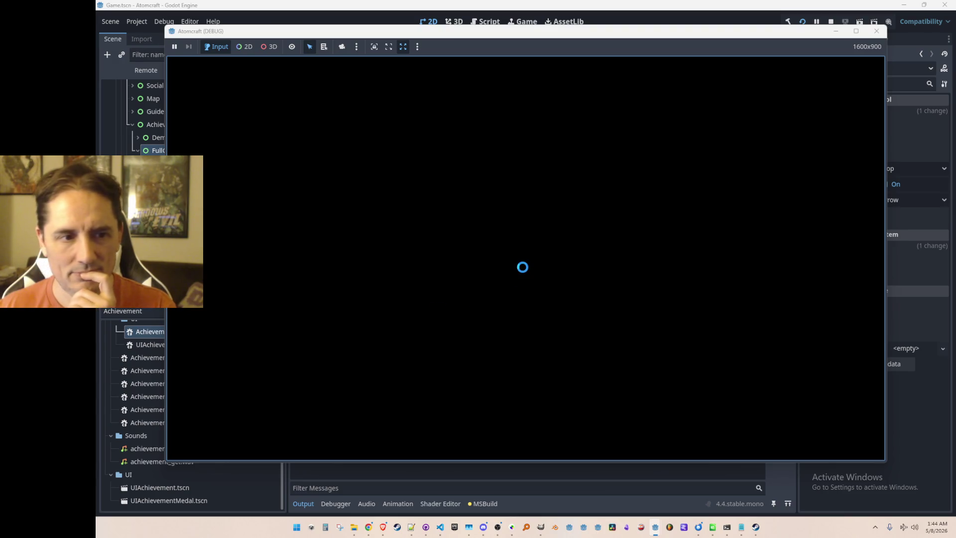
Start Single Player on the A Test 6 profile and load the Echoing Expanse world
{"action": "left_click", "coordinate": [525, 260]}
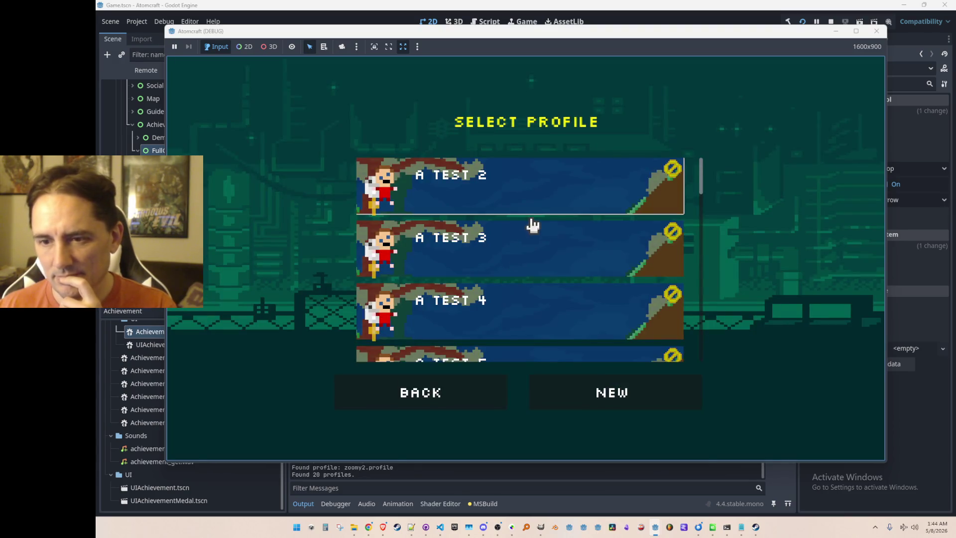
{"action": "scroll", "coordinate": [513, 259], "scroll_direction": "down", "scroll_amount": 2}
{"action": "left_click", "coordinate": [506, 334]}
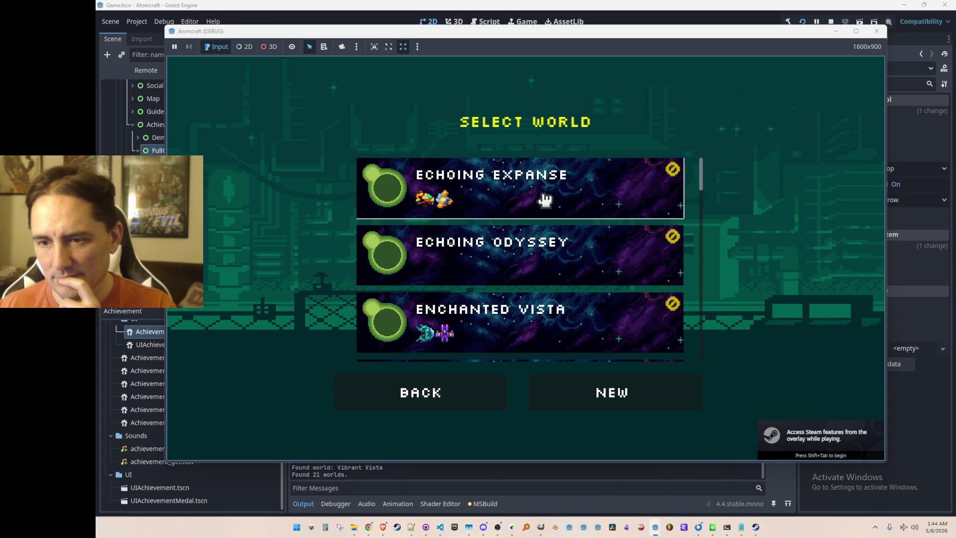
{"action": "left_click", "coordinate": [547, 199]}
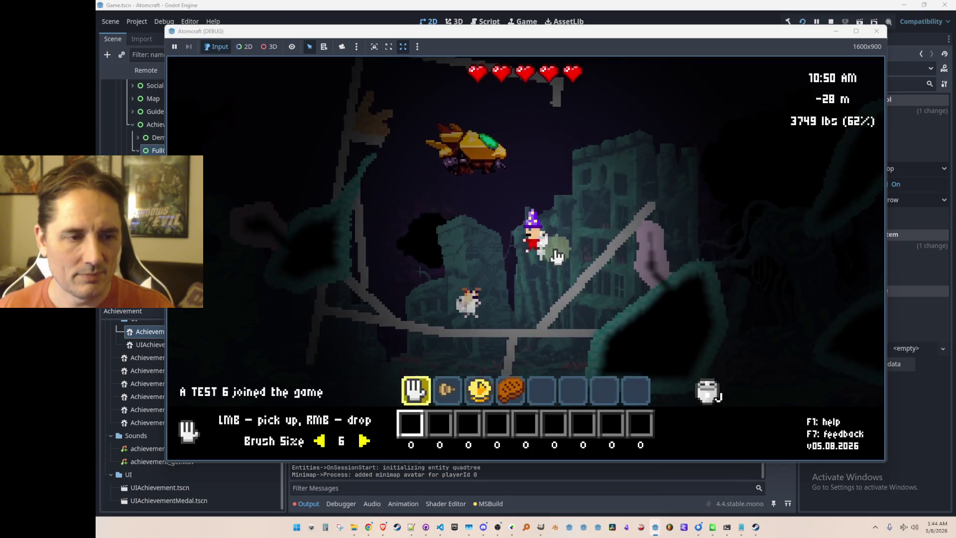
Open the achievements medal grid and press the Row 3 and Row 6 medals to test their sway
{"action": "key", "text": "Tab"}
{"action": "left_click", "coordinate": [695, 133]}
{"action": "left_click", "coordinate": [576, 291]}
{"action": "left_click", "coordinate": [655, 289]}
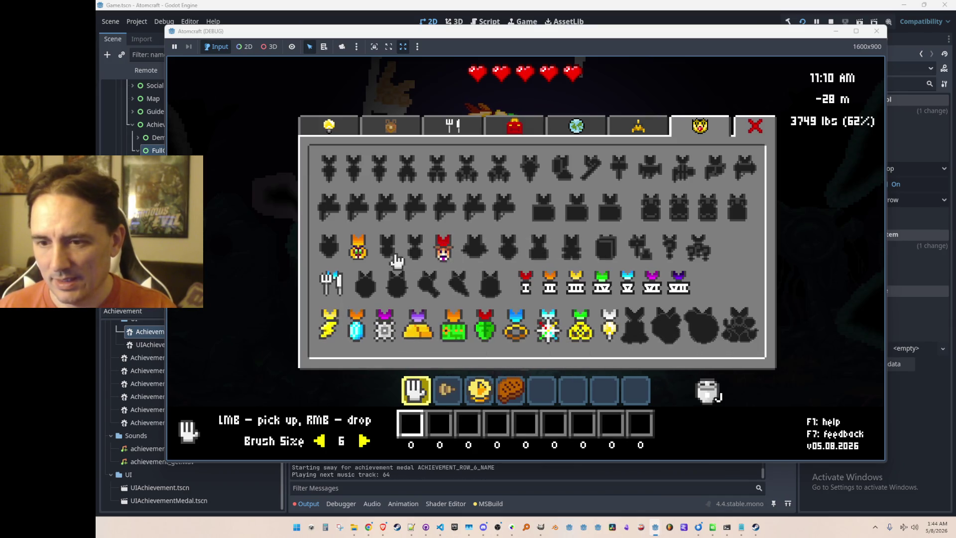
Press the Alkaline Earth Metals, Lanthanides, diamond, Noble Gases, dog and Metalloids medals, then maximize the window
{"action": "left_click", "coordinate": [355, 339]}
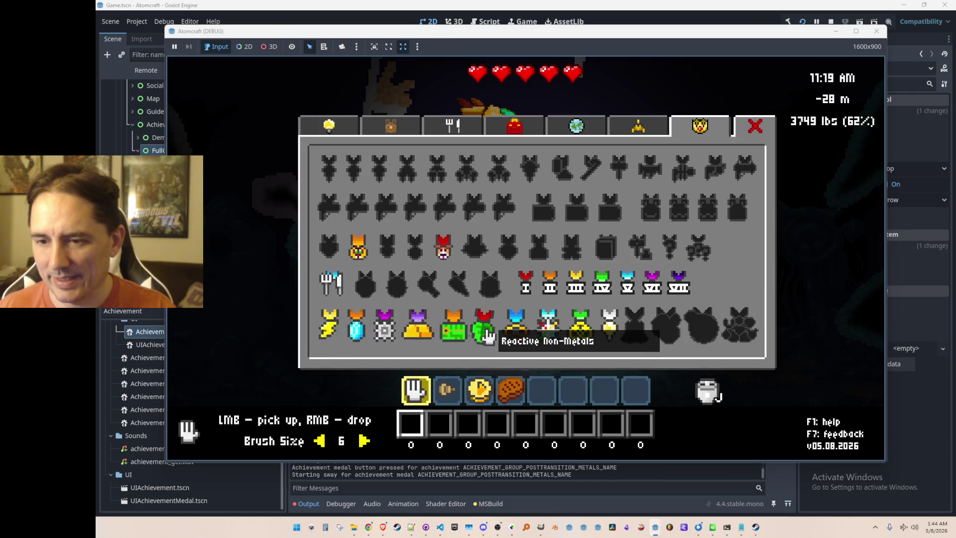
{"action": "left_click", "coordinate": [546, 331]}
{"action": "left_click", "coordinate": [353, 333]}
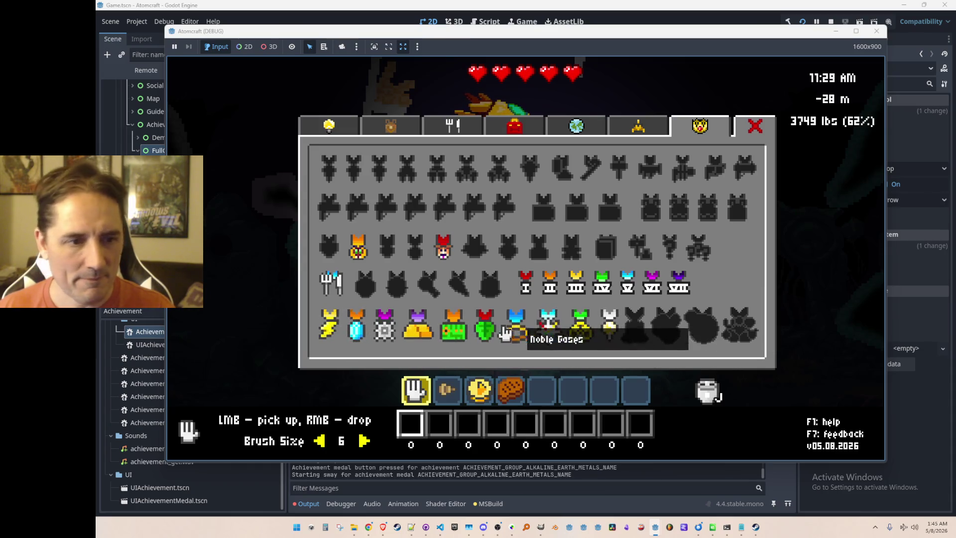
{"action": "left_click", "coordinate": [523, 340]}
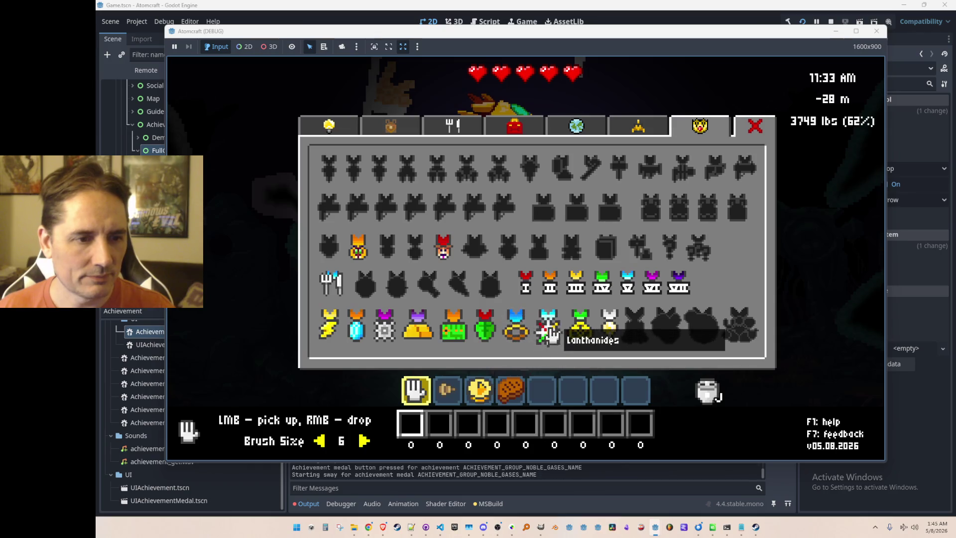
{"action": "left_click", "coordinate": [453, 260]}
{"action": "left_click", "coordinate": [454, 328]}
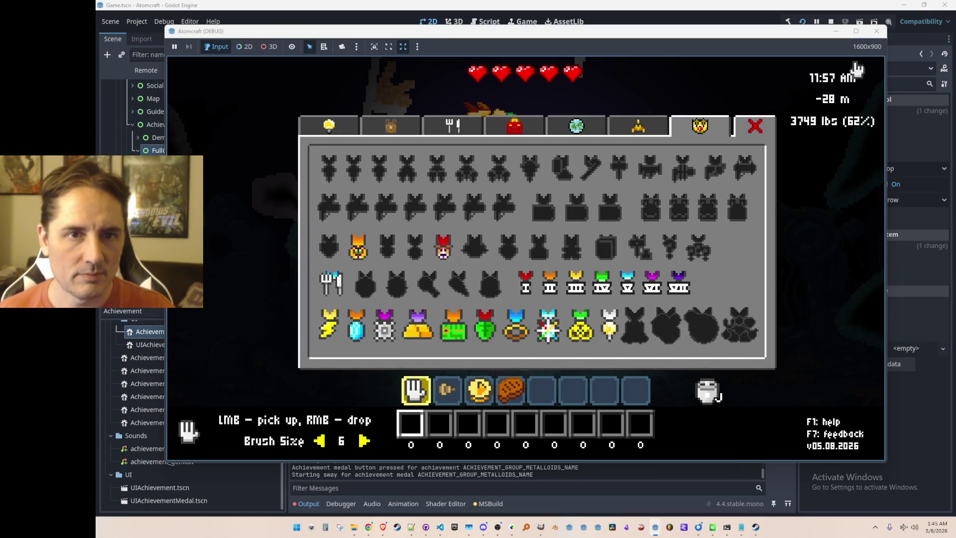
{"action": "left_click", "coordinate": [856, 31]}
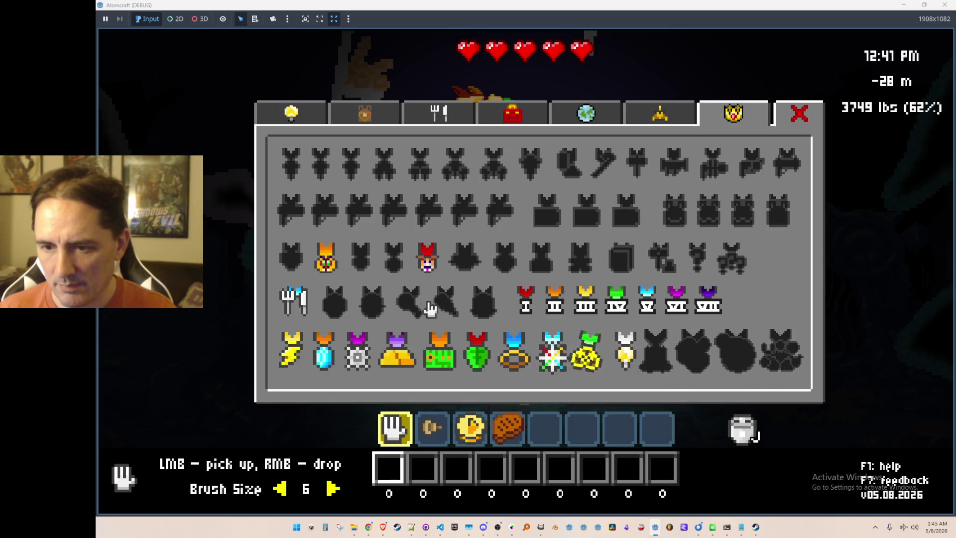
Cycle between the Elements, Toolbox, map, Spaceship Repair and achievements panels, then close the panel
{"action": "left_click", "coordinate": [662, 119]}
{"action": "left_click", "coordinate": [714, 121]}
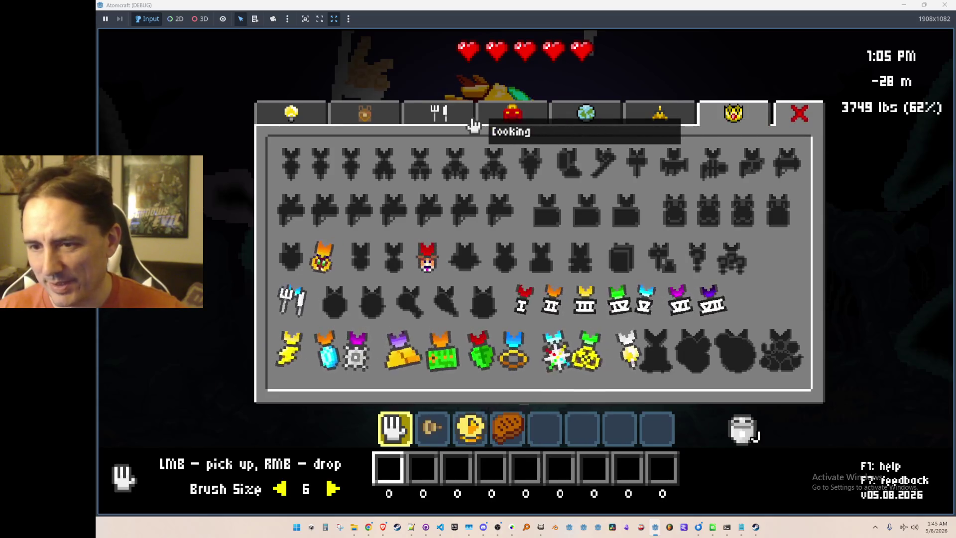
{"action": "left_click", "coordinate": [518, 124]}
{"action": "left_click", "coordinate": [609, 127]}
{"action": "left_click", "coordinate": [663, 128]}
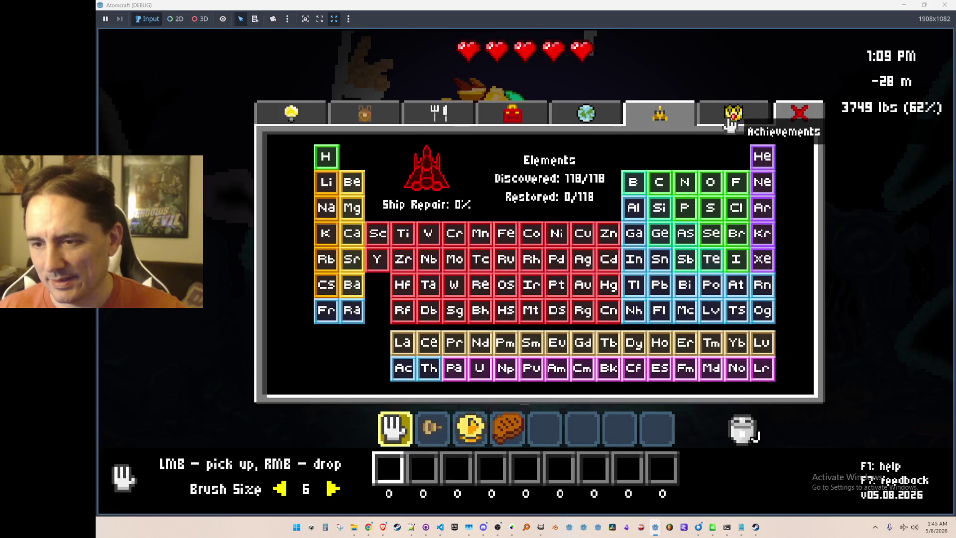
{"action": "left_click", "coordinate": [722, 115]}
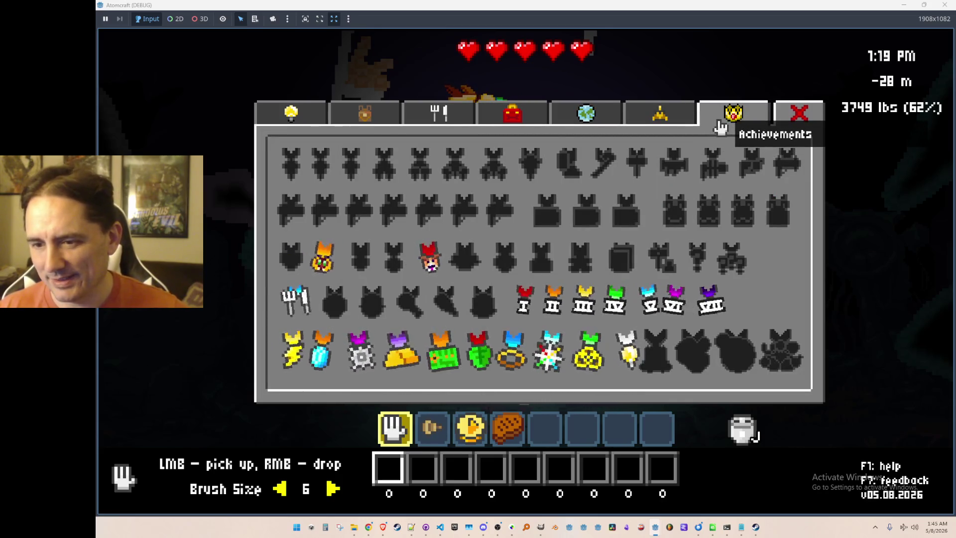
{"action": "left_click", "coordinate": [691, 124]}
{"action": "left_click", "coordinate": [720, 118]}
{"action": "left_click", "coordinate": [691, 122]}
{"action": "left_click", "coordinate": [716, 115]}
{"action": "left_click", "coordinate": [693, 124]}
{"action": "left_click", "coordinate": [717, 121]}
{"action": "left_click", "coordinate": [675, 120]}
{"action": "left_click", "coordinate": [714, 125]}
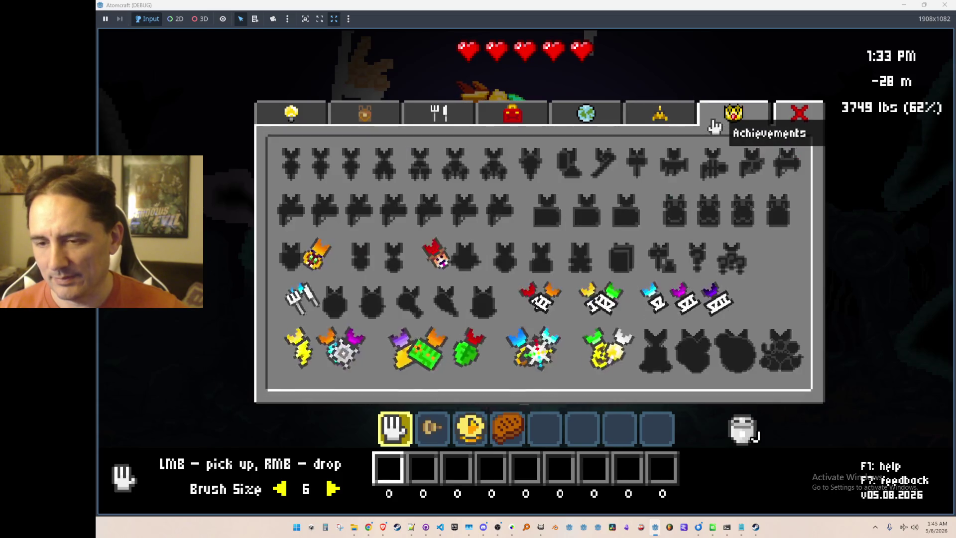
{"action": "left_click", "coordinate": [804, 126]}
Select hotbar slots 3 and 2, reopen the collection panel and return to achievements
{"action": "key", "text": "3"}
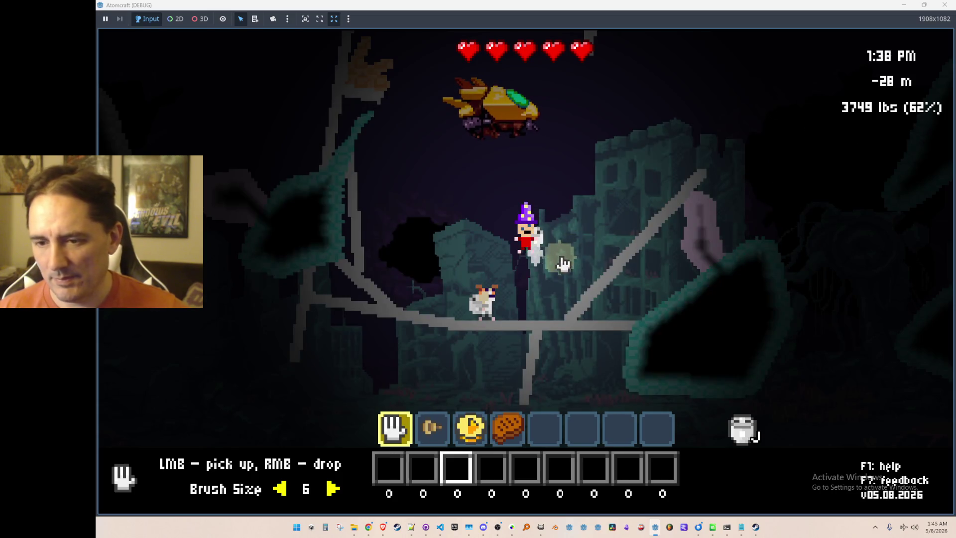
{"action": "key", "text": "2"}
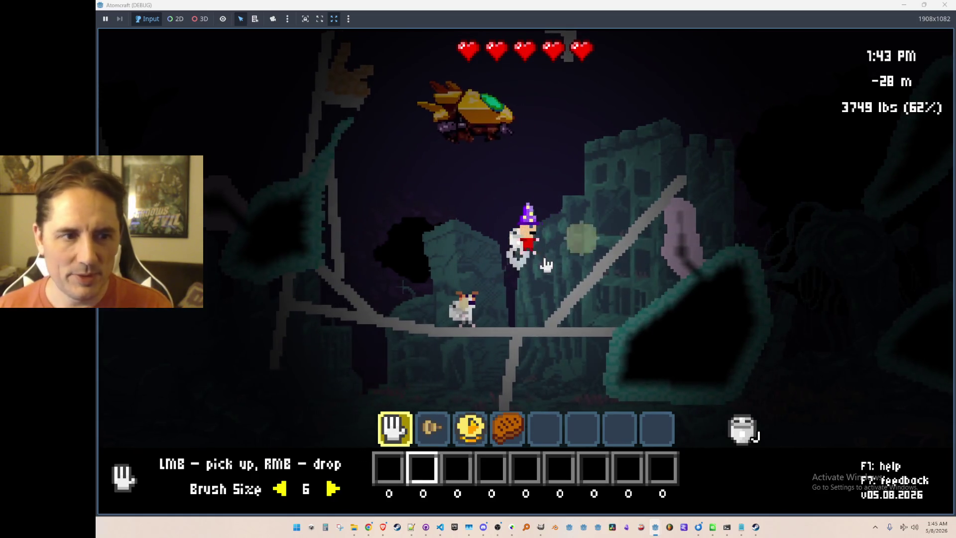
{"action": "key", "text": "Tab"}
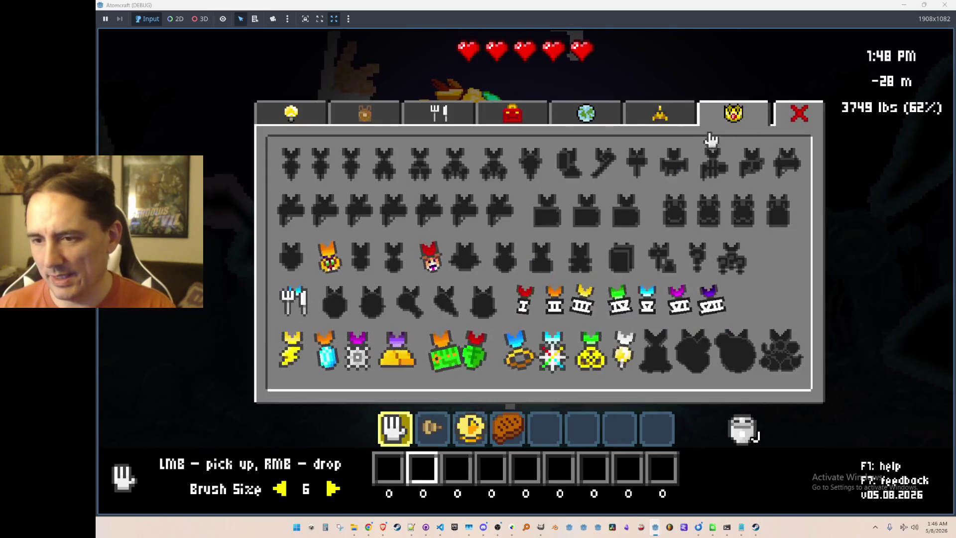
{"action": "left_click", "coordinate": [672, 119]}
{"action": "left_click", "coordinate": [727, 120]}
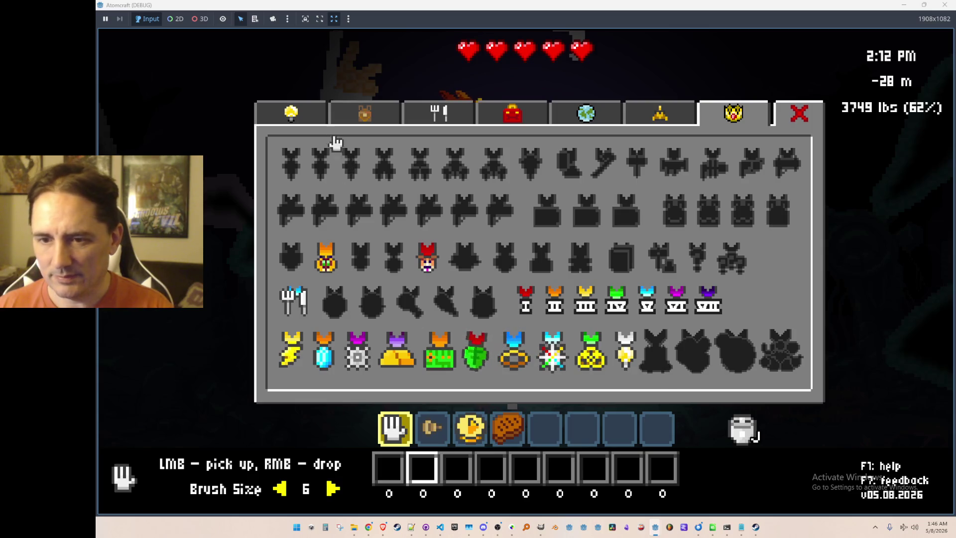
Tour the upgrades, Cooking, Toolbox, map and Spaceship Repair panels, then close, restore the window and stop the game
{"action": "left_click", "coordinate": [316, 119]}
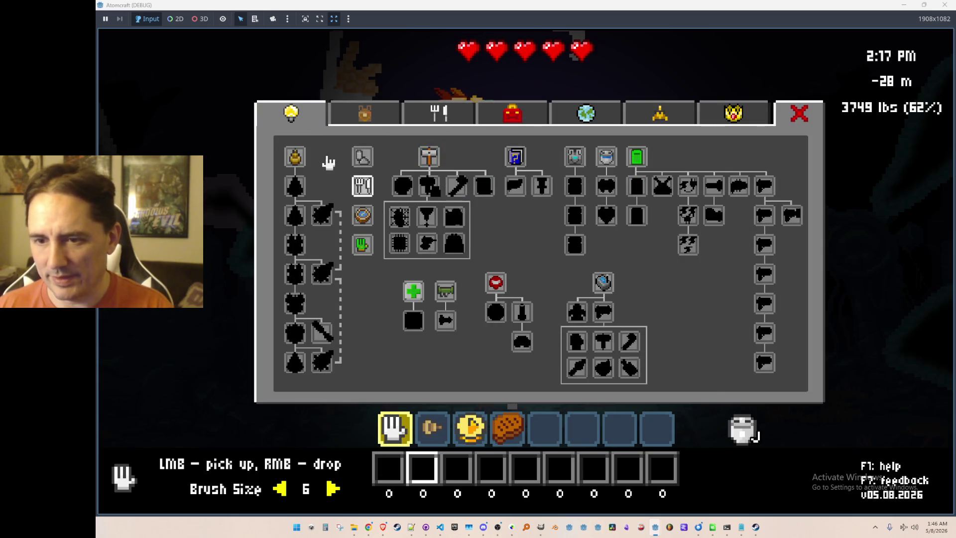
{"action": "left_click", "coordinate": [426, 115]}
{"action": "left_click", "coordinate": [489, 120]}
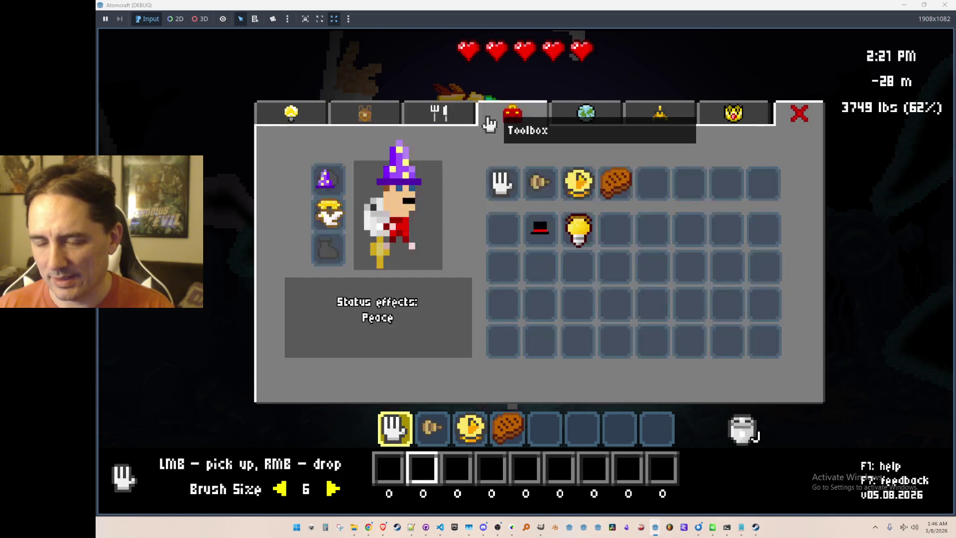
{"action": "left_click", "coordinate": [607, 122]}
{"action": "left_click", "coordinate": [643, 118]}
{"action": "left_click", "coordinate": [496, 117]}
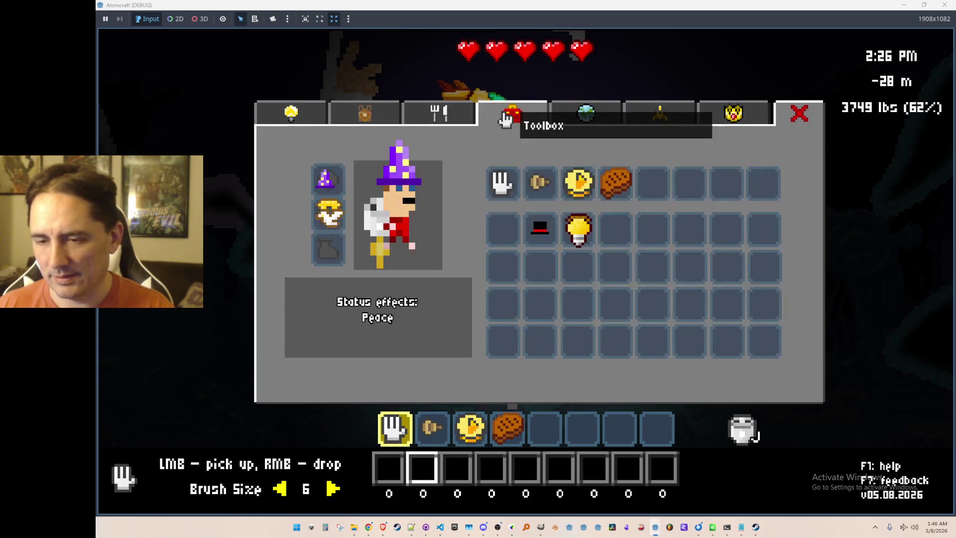
{"action": "left_click", "coordinate": [443, 118]}
{"action": "left_click", "coordinate": [529, 125]}
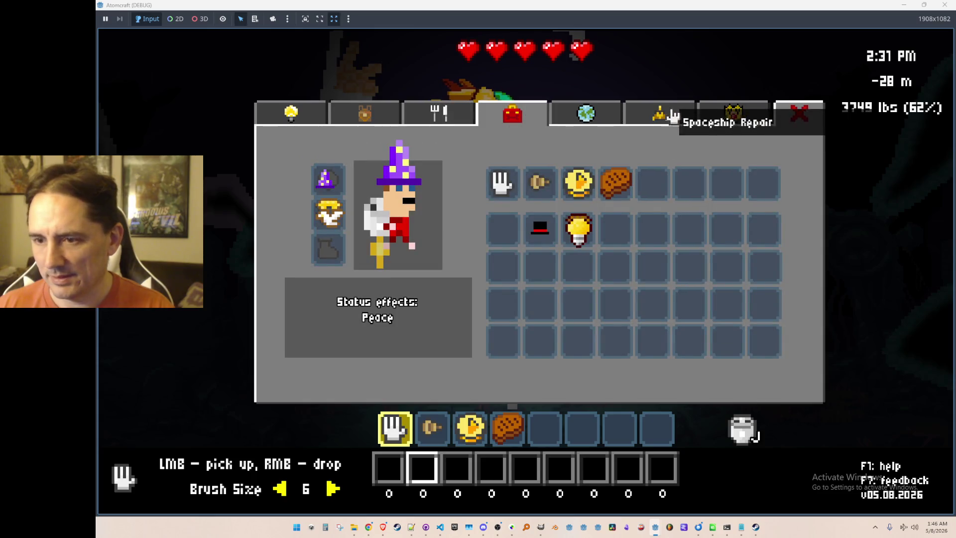
{"action": "left_click", "coordinate": [732, 113]}
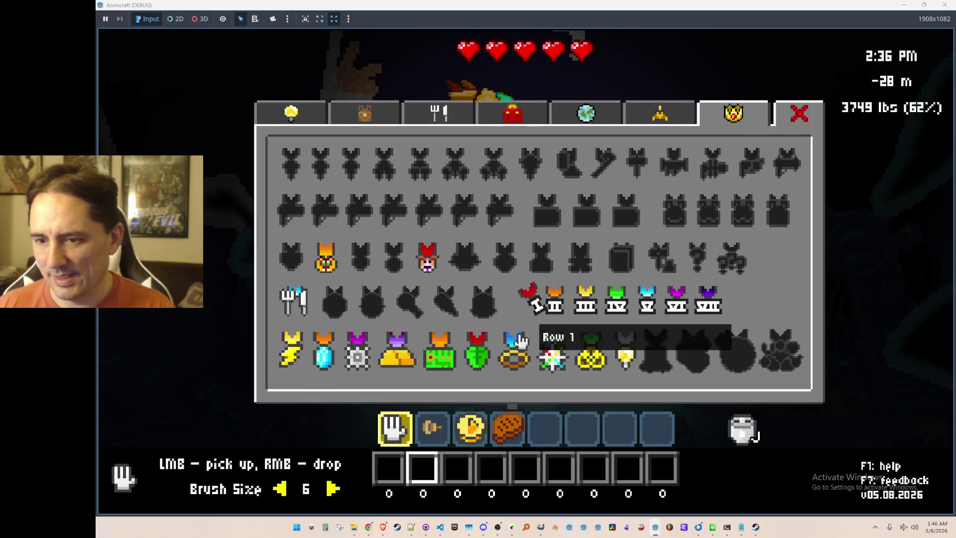
{"action": "left_click", "coordinate": [799, 113]}
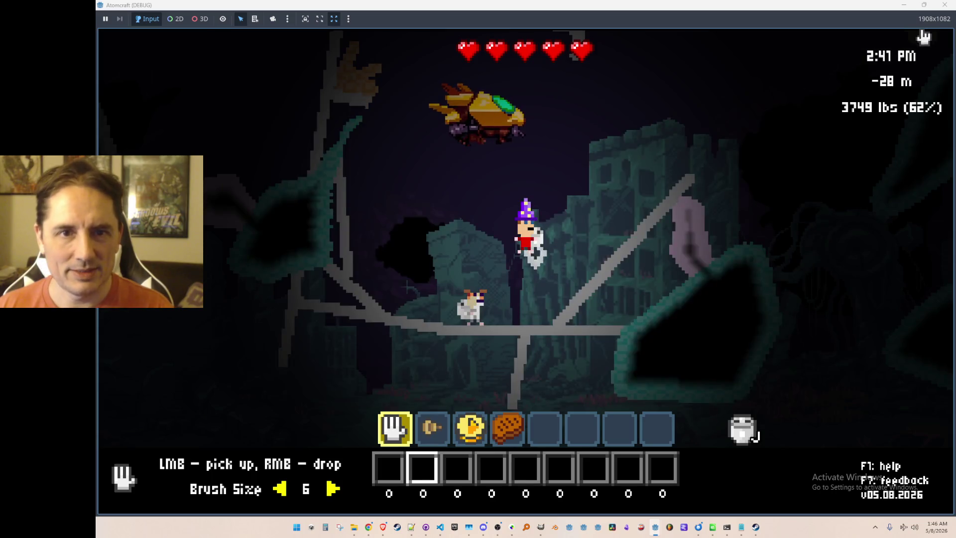
{"action": "double_click", "coordinate": [880, 5]}
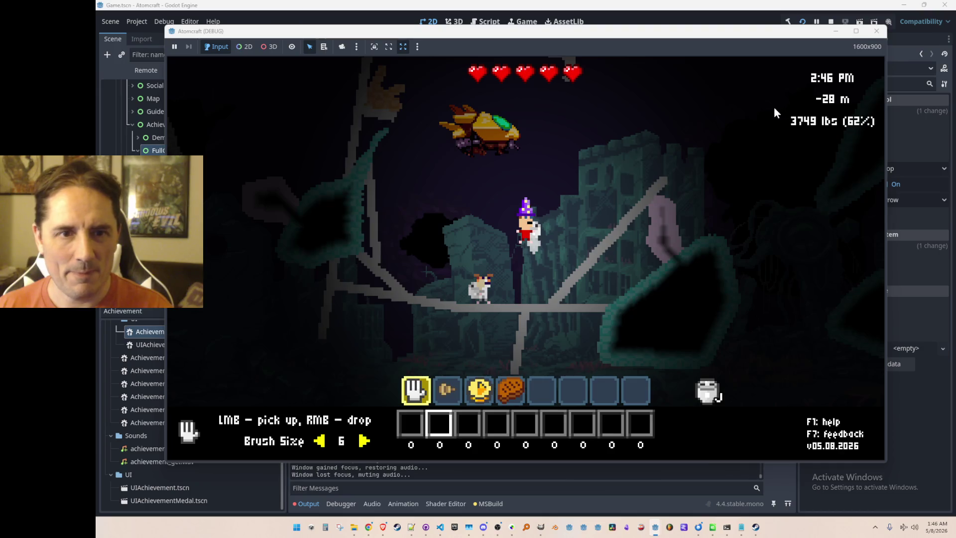
{"action": "left_click", "coordinate": [831, 22]}
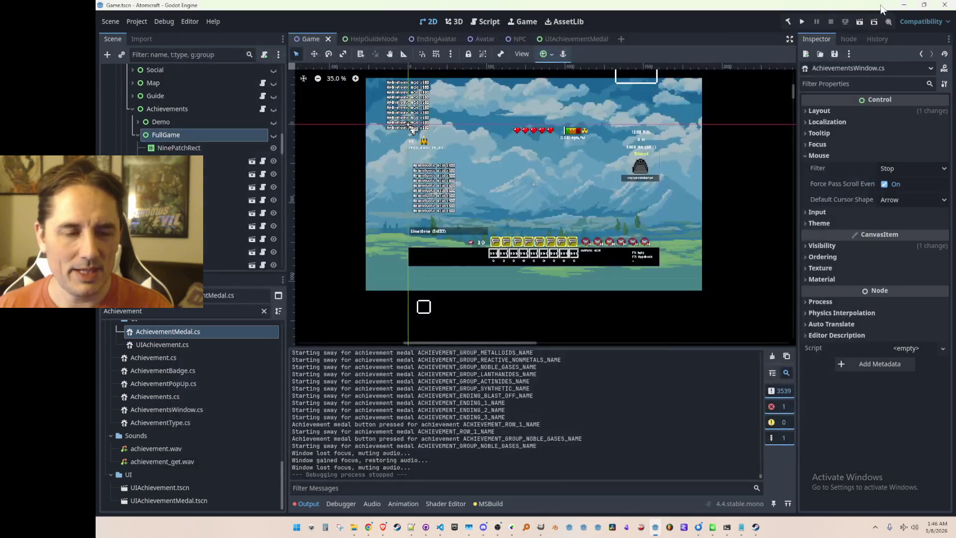
Commit the six changed files to main with the summary 'medals sway', then launch the game
{"action": "scroll", "coordinate": [654, 155], "scroll_direction": "up", "scroll_amount": 1}
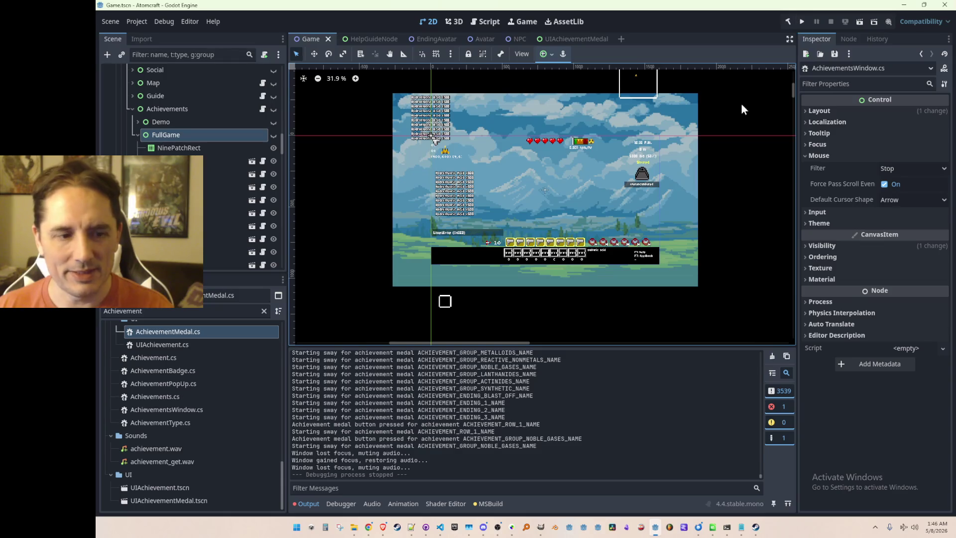
{"action": "left_click", "coordinate": [426, 528]}
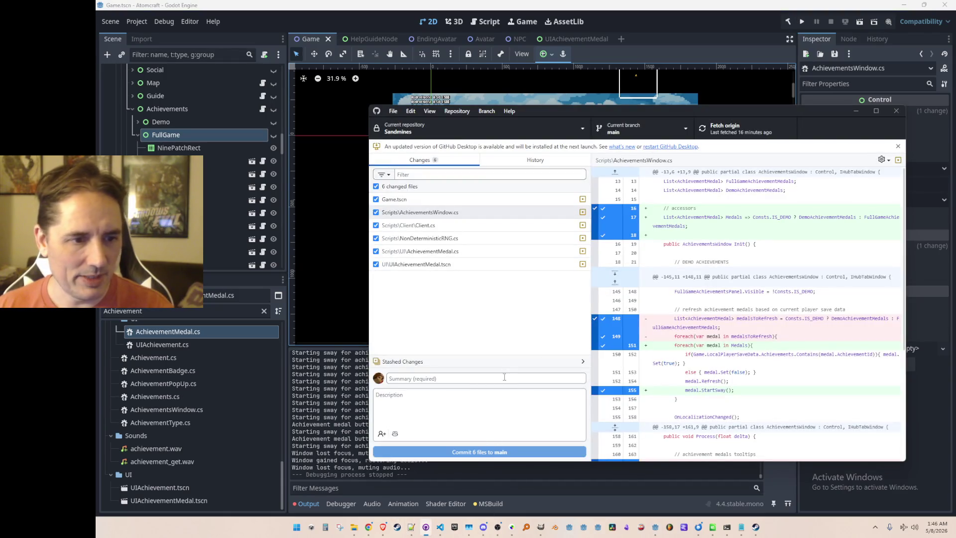
{"action": "type", "text": "medals sway"}
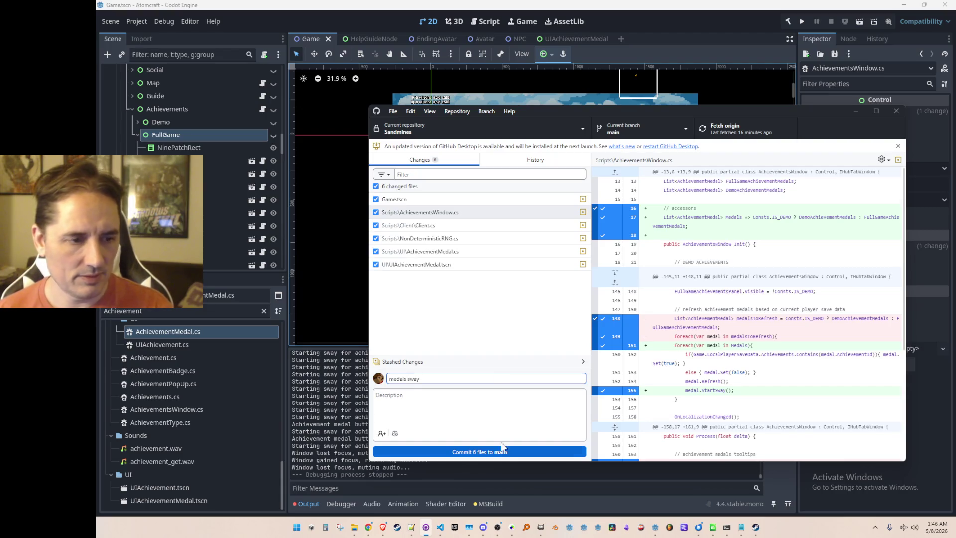
{"action": "left_click", "coordinate": [503, 451]}
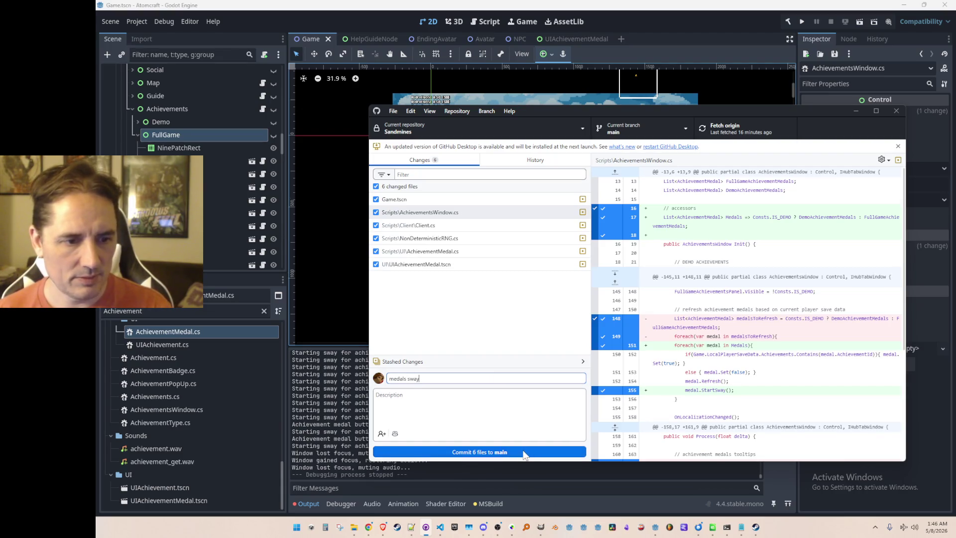
{"action": "left_click", "coordinate": [737, 128]}
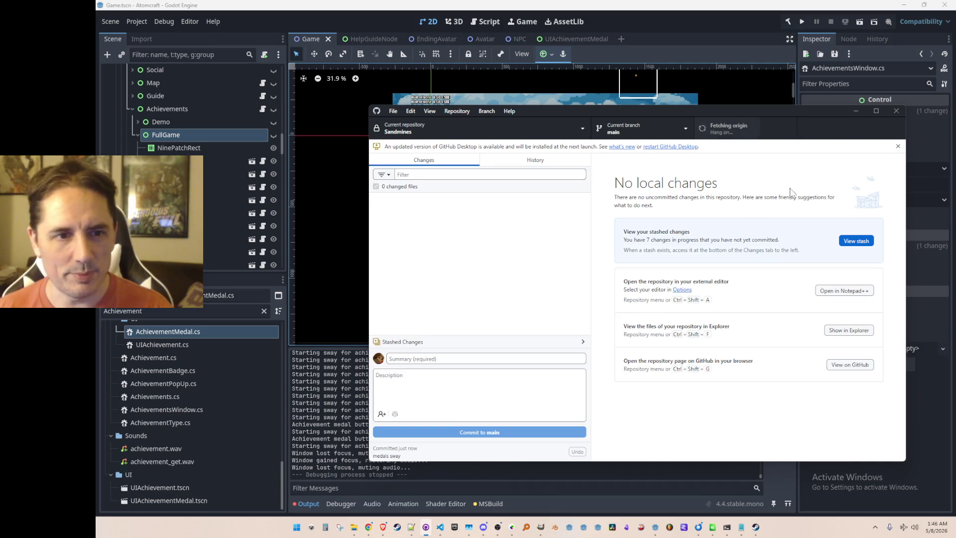
{"action": "left_click", "coordinate": [752, 18]}
Launch the game, switch from A TEST 6 to the A TEST 4 profile, and enter Echoing Expanse
{"action": "left_click", "coordinate": [799, 23]}
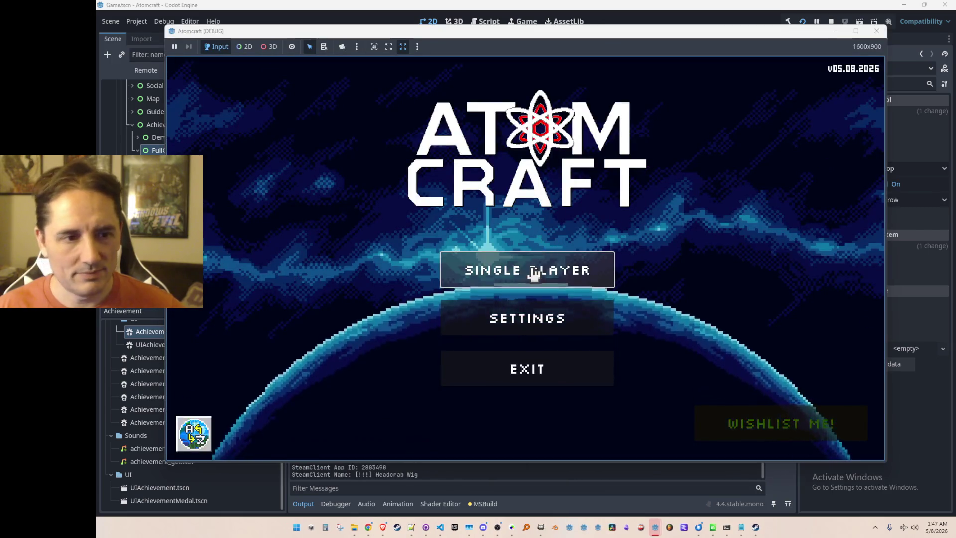
{"action": "left_click", "coordinate": [533, 269]}
{"action": "scroll", "coordinate": [525, 203], "scroll_direction": "down", "scroll_amount": 2}
{"action": "scroll", "coordinate": [527, 214], "scroll_direction": "down", "scroll_amount": 3}
{"action": "scroll", "coordinate": [533, 237], "scroll_direction": "up", "scroll_amount": 2}
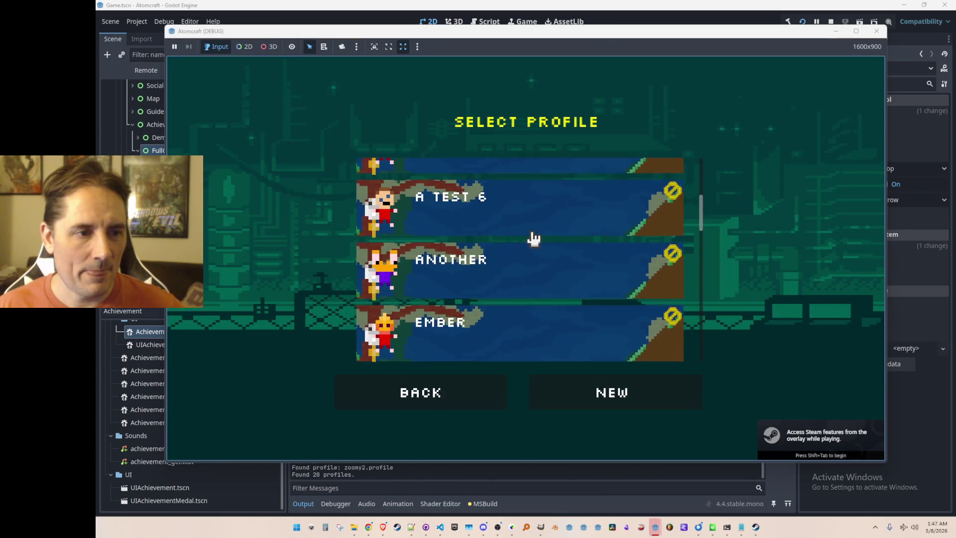
{"action": "left_click", "coordinate": [538, 258]}
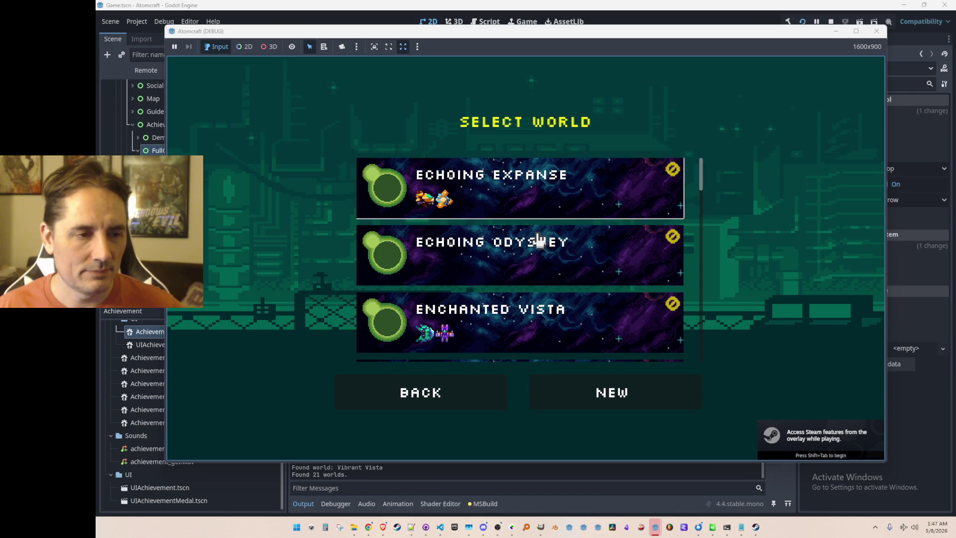
{"action": "left_click", "coordinate": [423, 397]}
{"action": "scroll", "coordinate": [499, 279], "scroll_direction": "up", "scroll_amount": 1}
{"action": "left_click", "coordinate": [516, 202]}
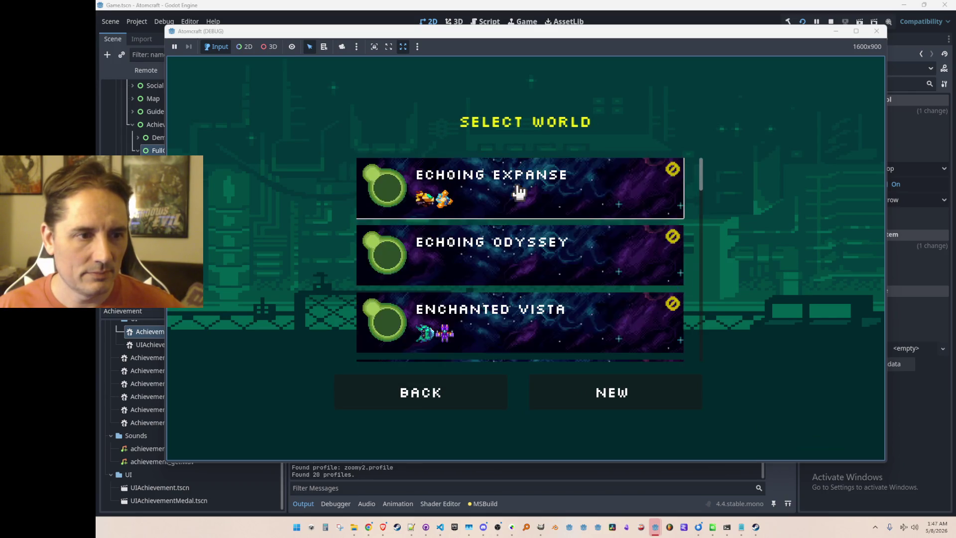
{"action": "left_click", "coordinate": [524, 193]}
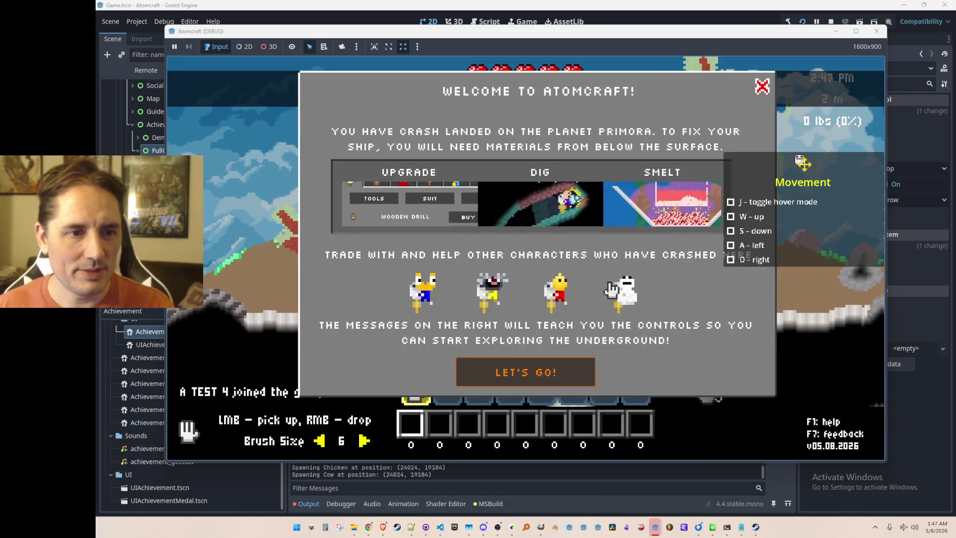
{"action": "left_click", "coordinate": [548, 373]}
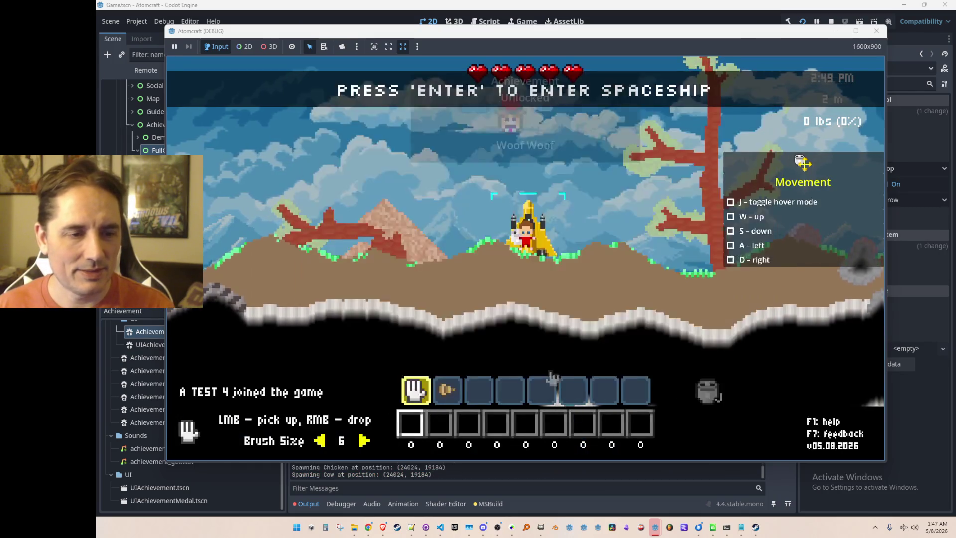
Open the Achievements page in the in-game panel, then stop and relaunch the game
{"action": "key", "text": "Tab"}
{"action": "left_click", "coordinate": [697, 125]}
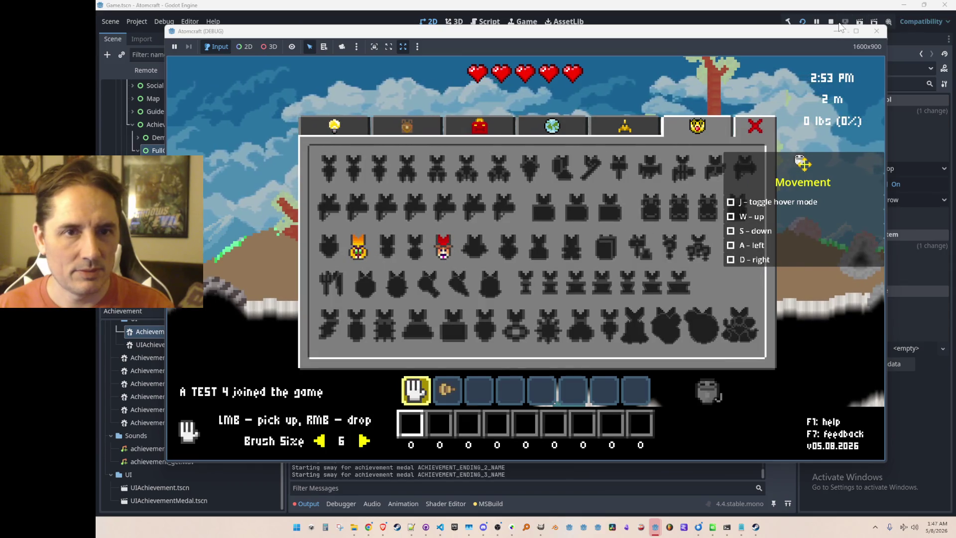
{"action": "left_click", "coordinate": [831, 21]}
{"action": "left_click", "coordinate": [802, 22]}
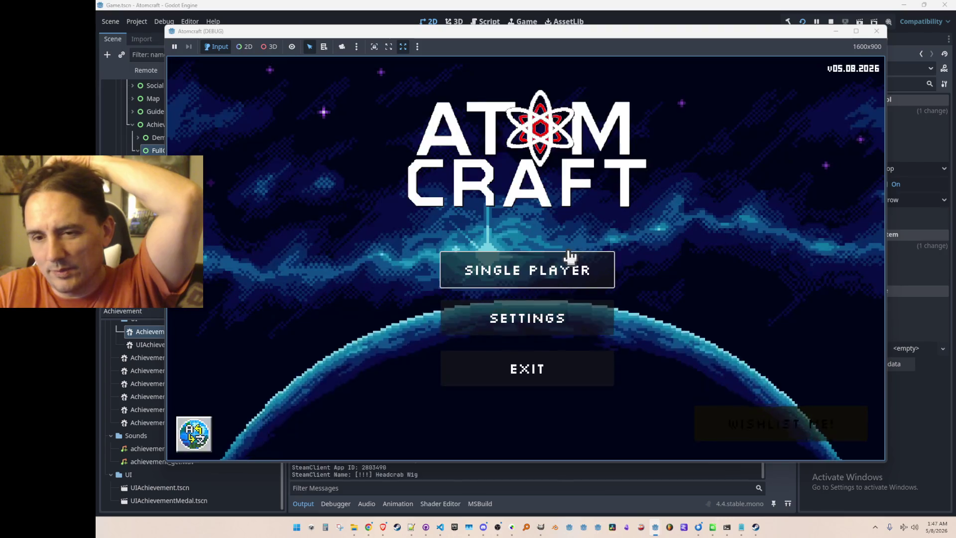
Start Single Player on A TEST 4, load the NPC TEST H world, and open the panel with F1
{"action": "left_click", "coordinate": [546, 274]}
{"action": "scroll", "coordinate": [546, 254], "scroll_direction": "down", "scroll_amount": 2}
{"action": "left_click", "coordinate": [540, 268]}
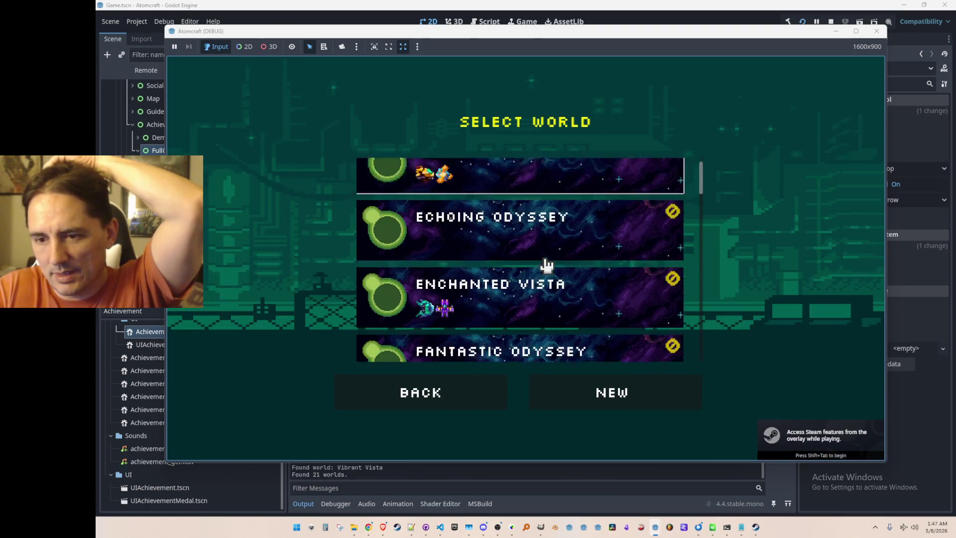
{"action": "scroll", "coordinate": [549, 256], "scroll_direction": "down", "scroll_amount": 12}
{"action": "scroll", "coordinate": [552, 262], "scroll_direction": "down", "scroll_amount": 2}
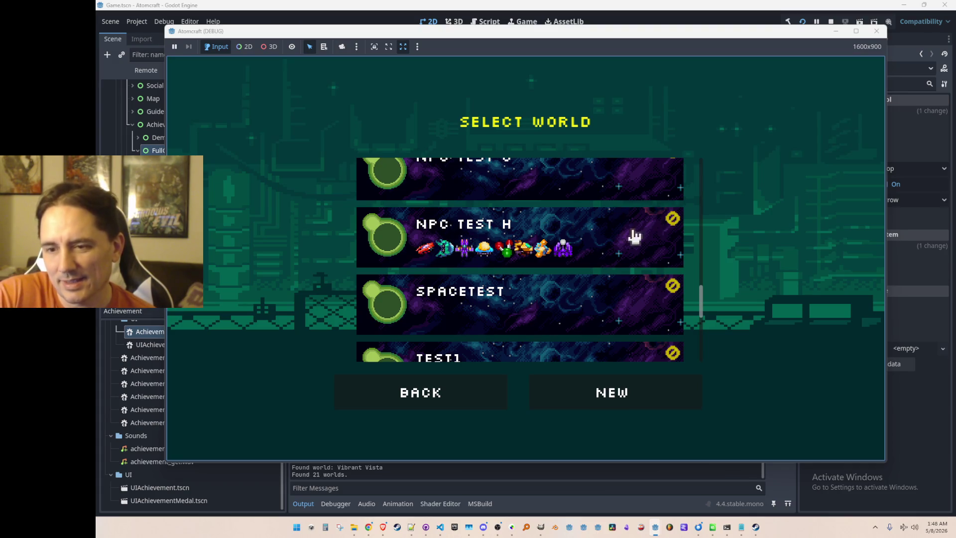
{"action": "left_click", "coordinate": [478, 241]}
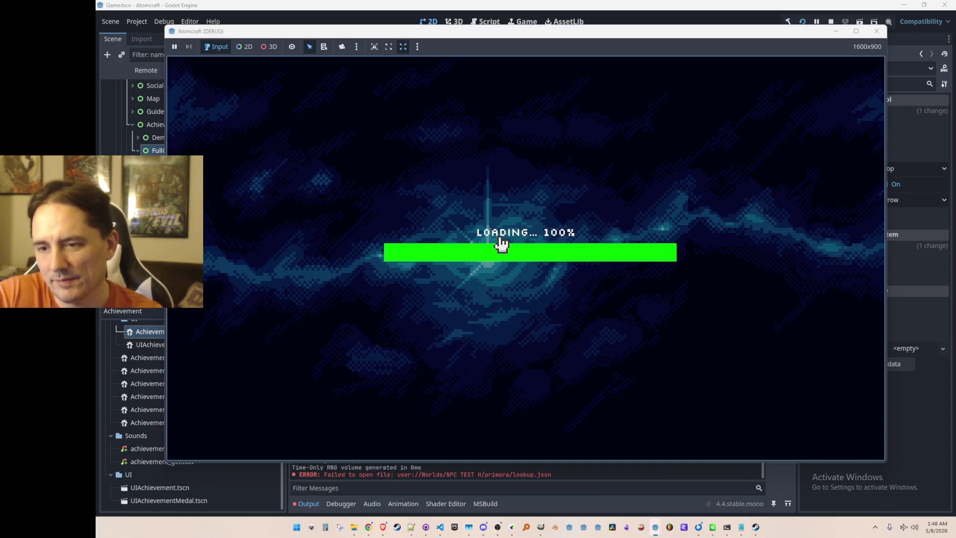
{"action": "key", "text": "F1"}
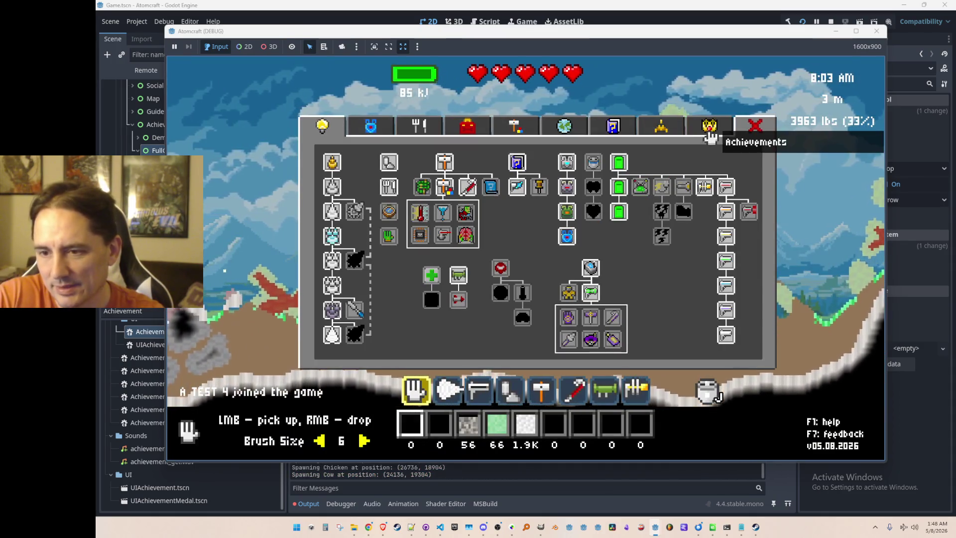
Flip between the achievements grid, the Elements table, the Guide to Materials and the Spaceship Repair pages
{"action": "left_click", "coordinate": [701, 133]}
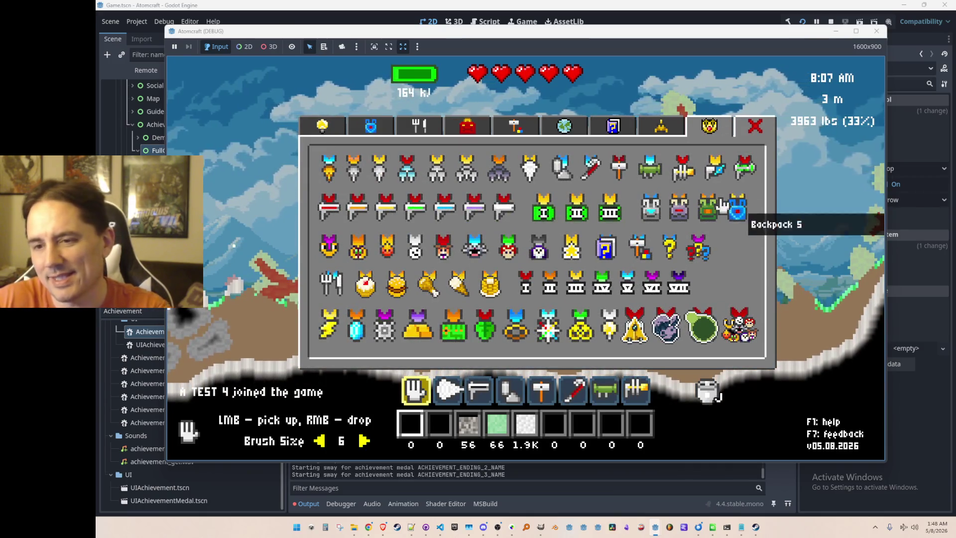
{"action": "left_click", "coordinate": [664, 128]}
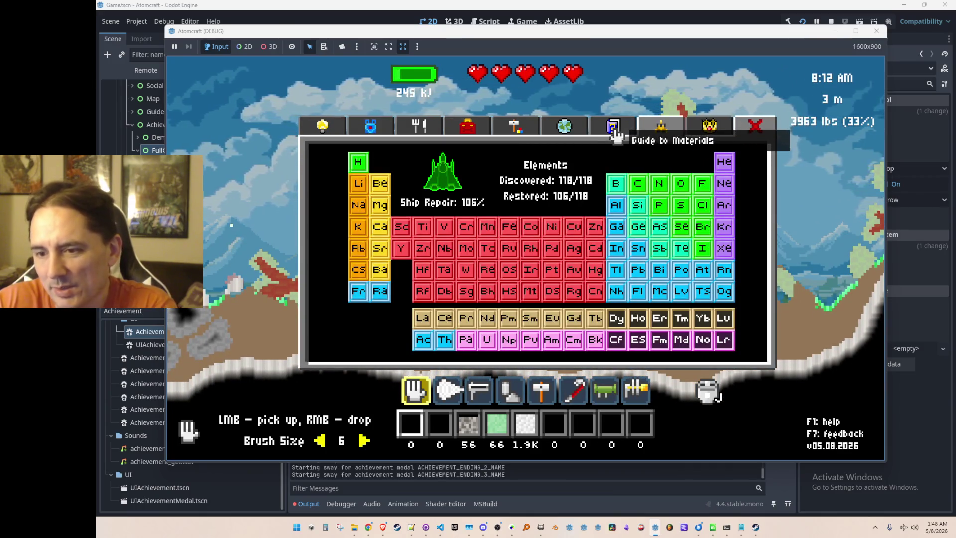
{"action": "left_click", "coordinate": [617, 133]}
{"action": "left_click", "coordinate": [656, 141]}
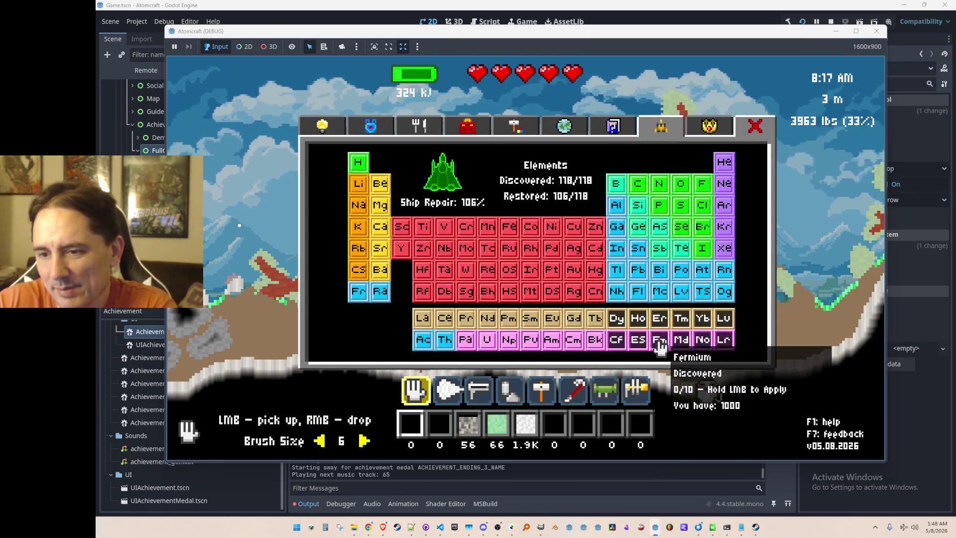
{"action": "left_click", "coordinate": [703, 129]}
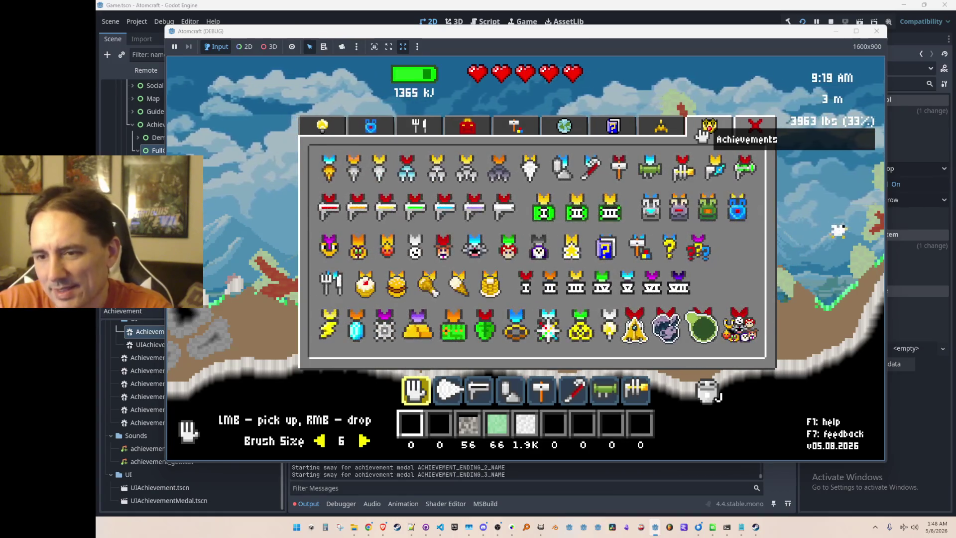
{"action": "left_click", "coordinate": [687, 132]}
{"action": "left_click", "coordinate": [708, 128]}
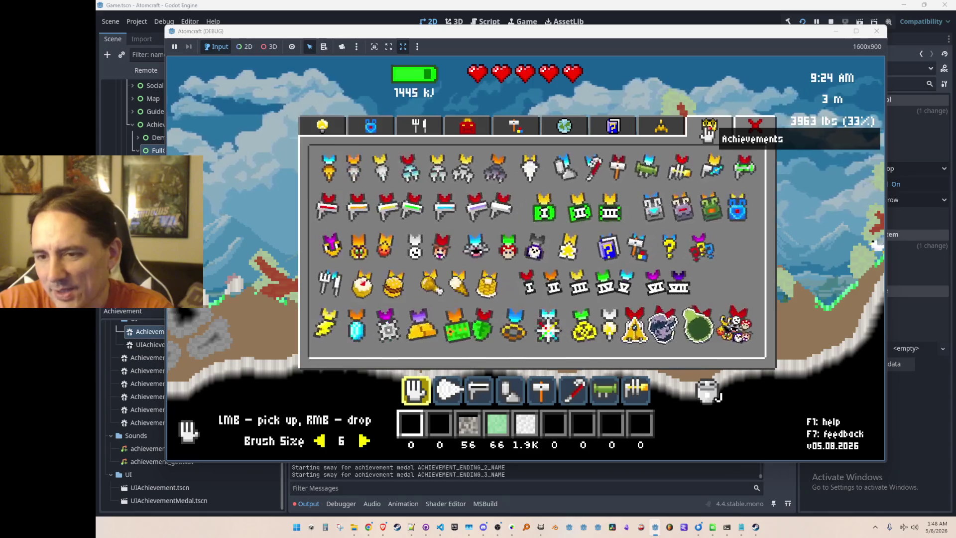
Browse the map, Toolbox, inventory, Cooking, materials and Upgrades pages, then return to achievements
{"action": "left_click", "coordinate": [613, 134]}
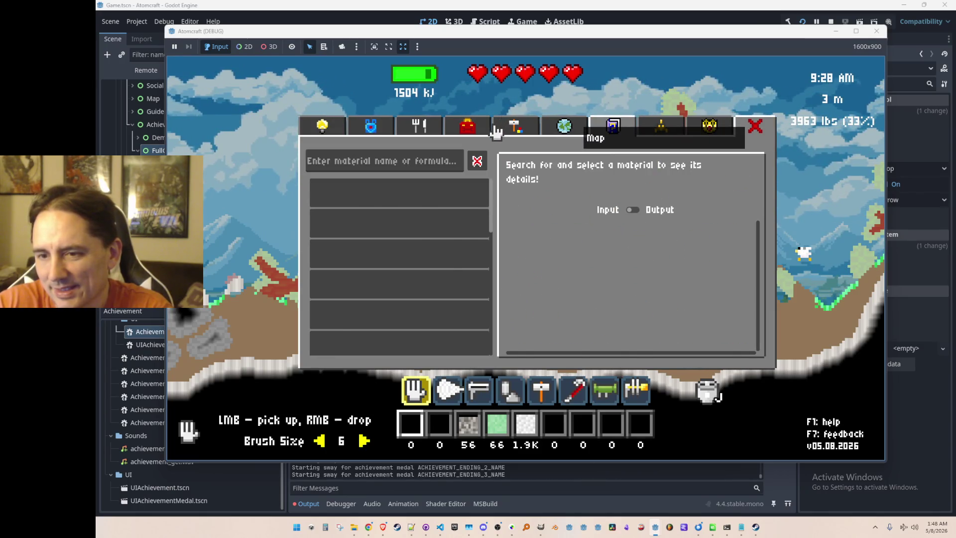
{"action": "left_click", "coordinate": [573, 132]}
{"action": "left_click", "coordinate": [512, 128]}
{"action": "left_click", "coordinate": [462, 130]}
{"action": "left_click", "coordinate": [438, 131]}
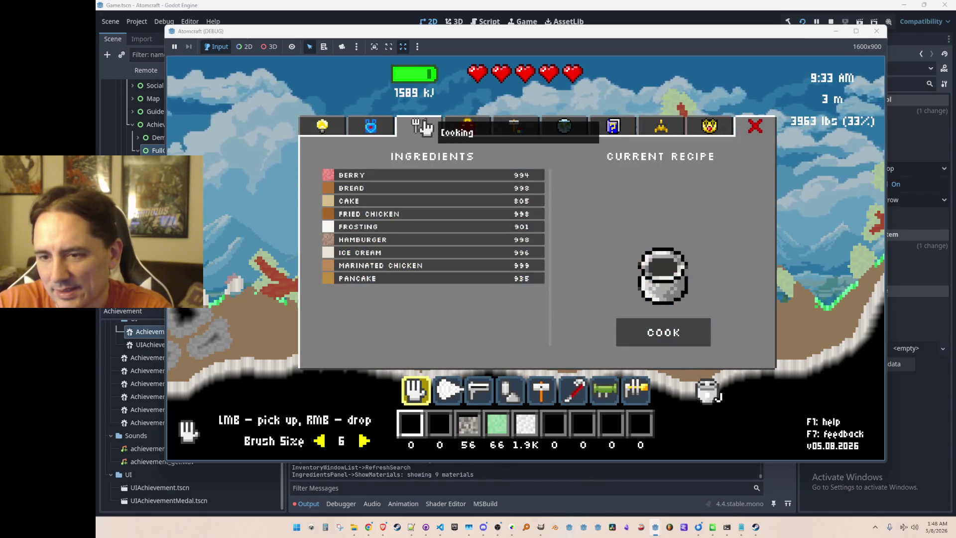
{"action": "left_click", "coordinate": [455, 134]}
{"action": "left_click", "coordinate": [369, 130]}
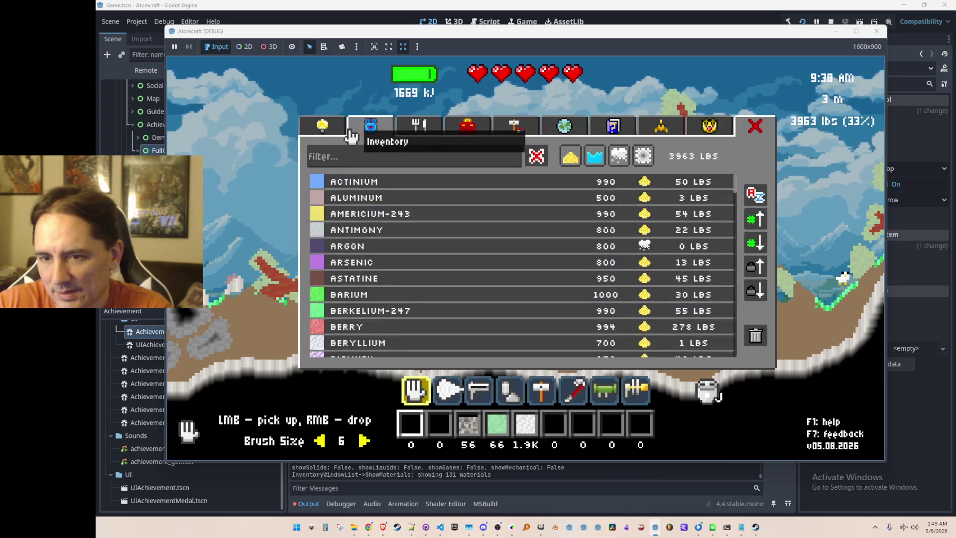
{"action": "left_click", "coordinate": [342, 133]}
{"action": "left_click", "coordinate": [369, 130]}
{"action": "left_click", "coordinate": [342, 134]}
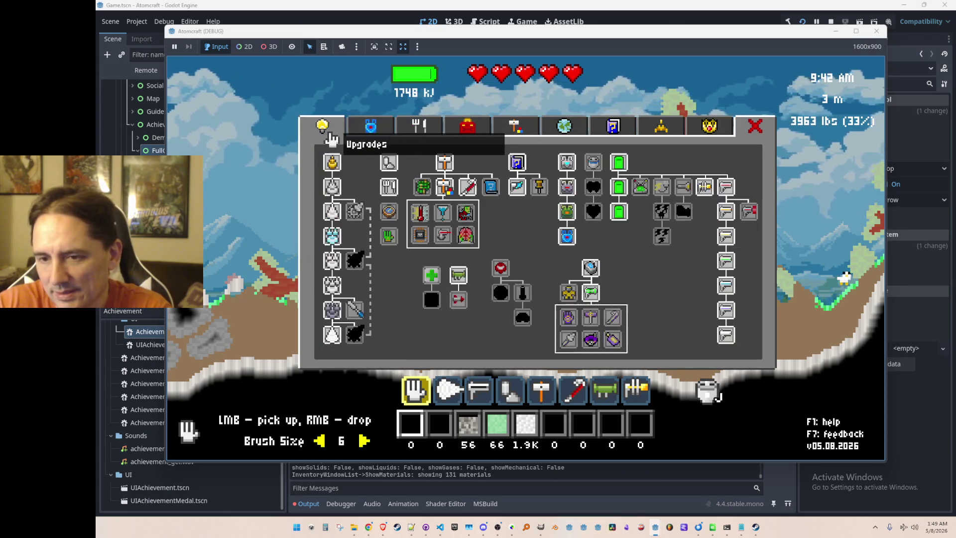
{"action": "mouse_move", "coordinate": [620, 169]}
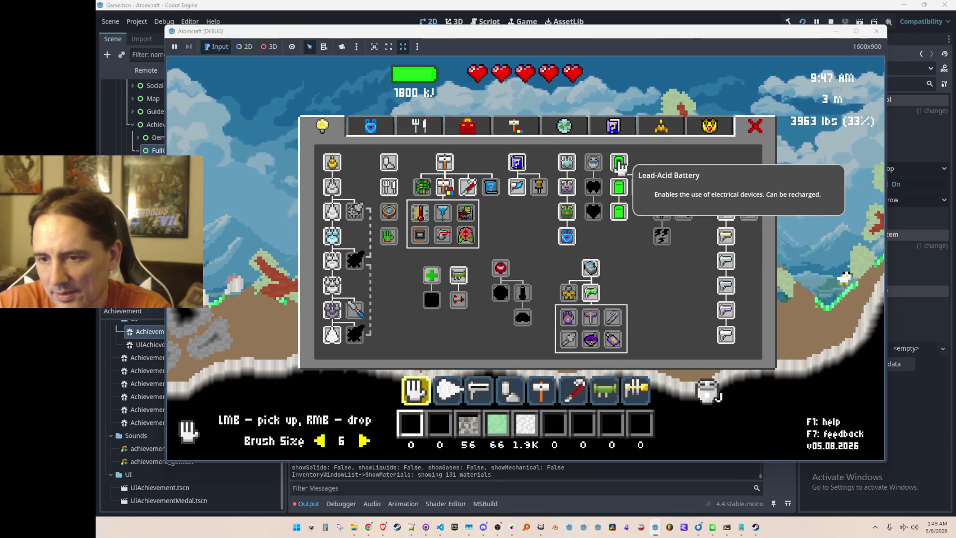
{"action": "mouse_move", "coordinate": [727, 222]}
{"action": "left_click", "coordinate": [709, 129]}
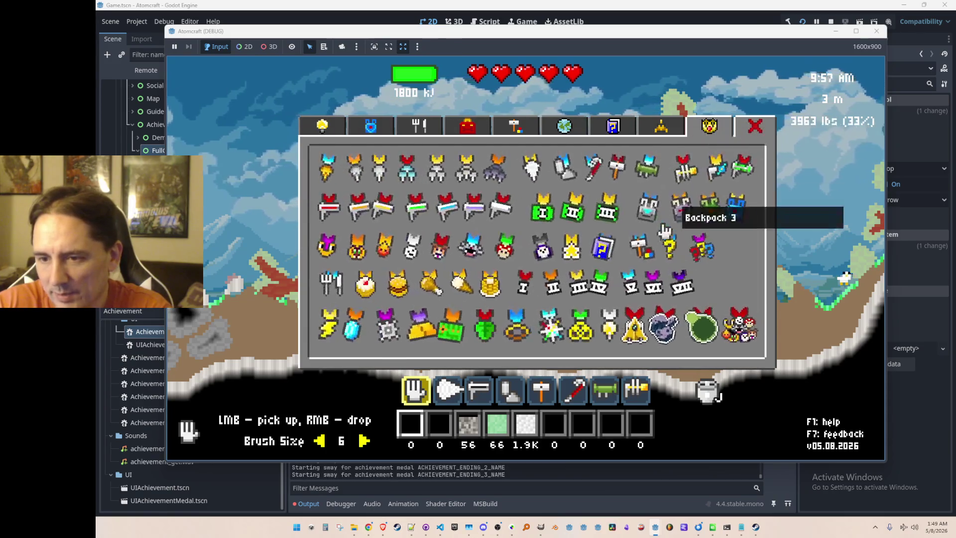
Press the Backpack 2, Drill 5, Hammer and Row 6 medals to watch them sway, then stop the game
{"action": "left_click", "coordinate": [649, 209]}
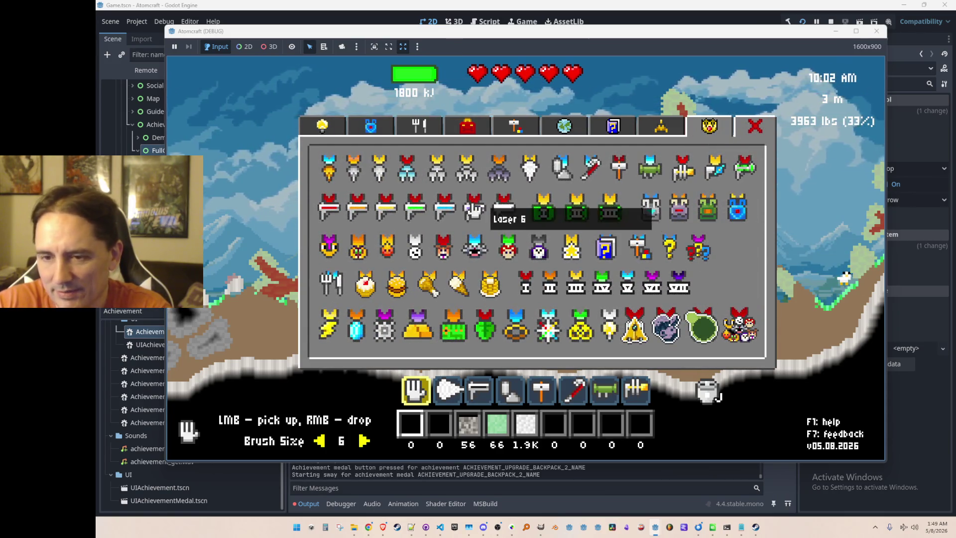
{"action": "left_click", "coordinate": [441, 213]}
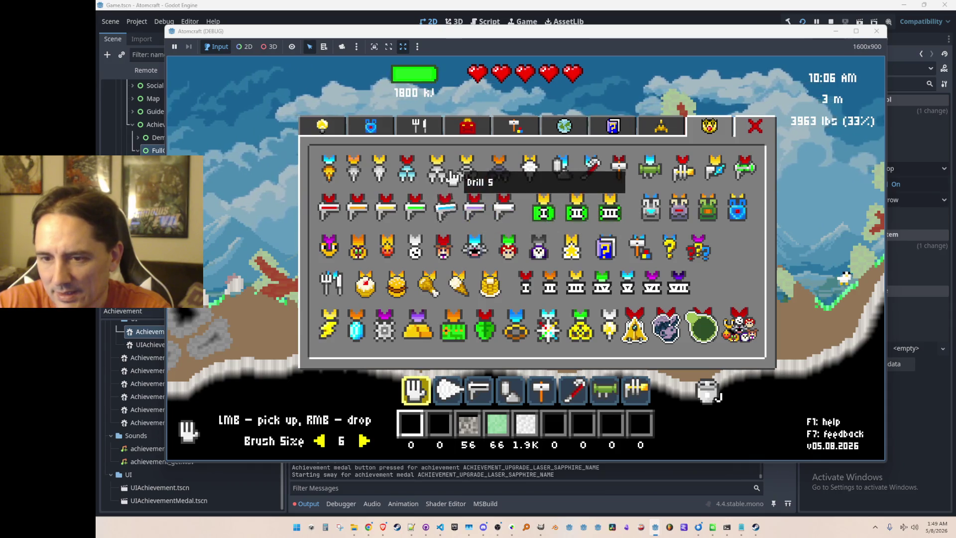
{"action": "left_click", "coordinate": [443, 177]}
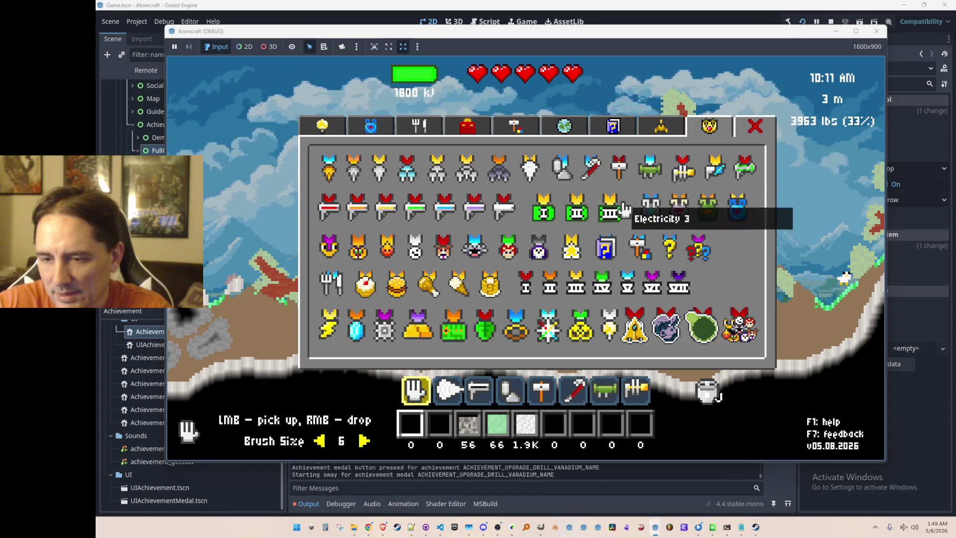
{"action": "left_click", "coordinate": [619, 169]}
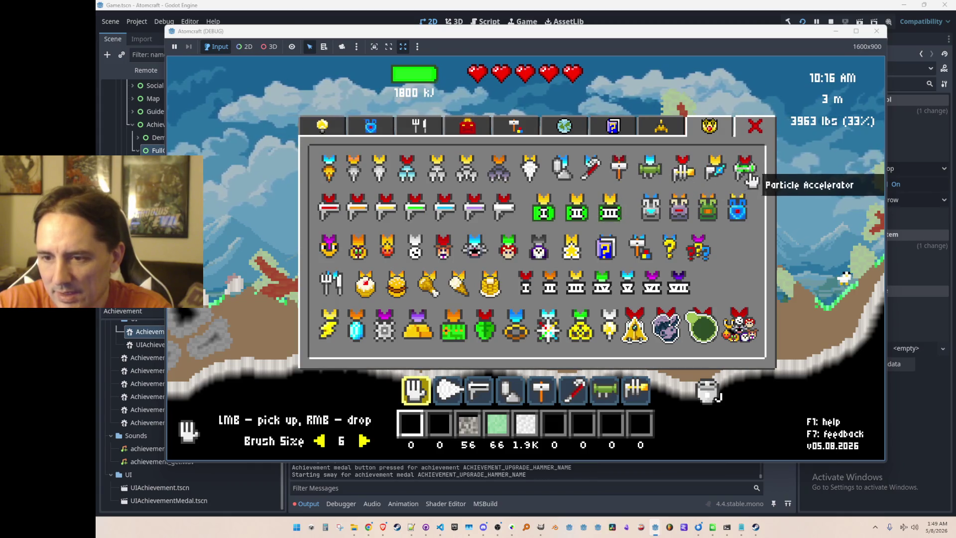
{"action": "left_click", "coordinate": [650, 208]}
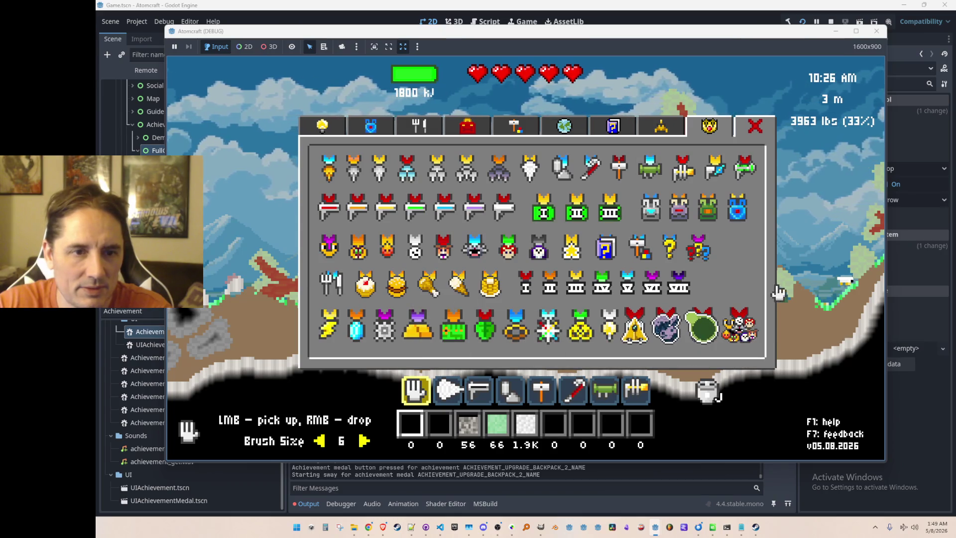
{"action": "left_click", "coordinate": [647, 286]}
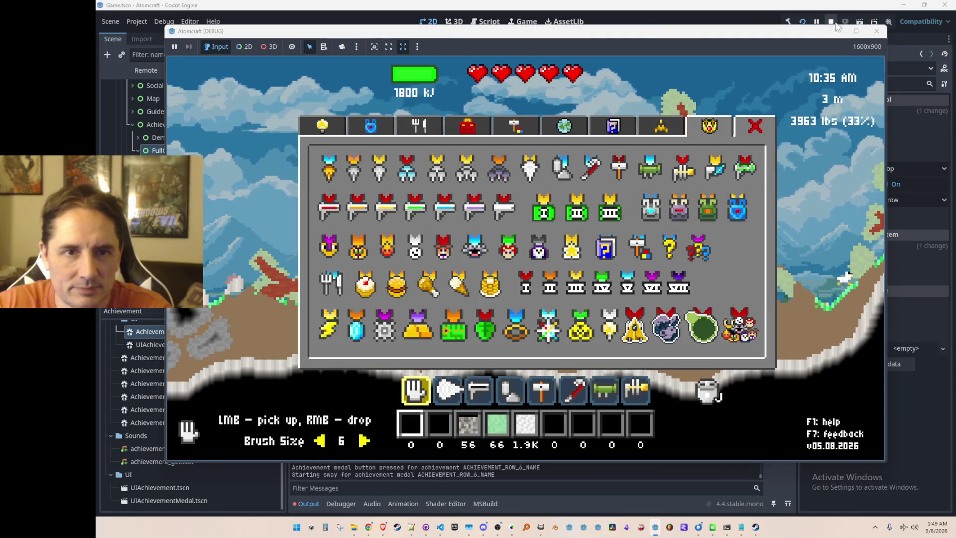
{"action": "key", "text": "F8"}
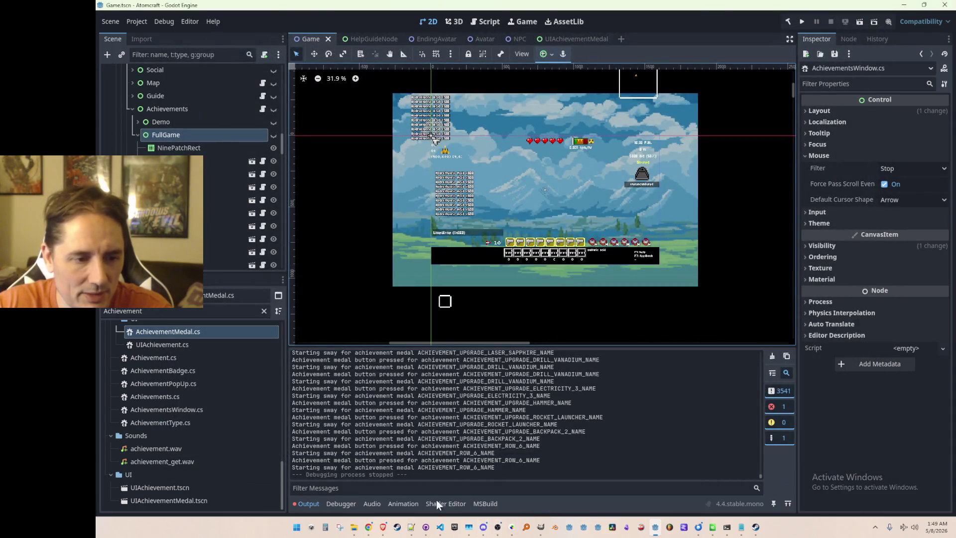
Return to AchievementMedal.cs in VS Code, scroll to StartSway and add a blank line after it
{"action": "left_click", "coordinate": [440, 528]}
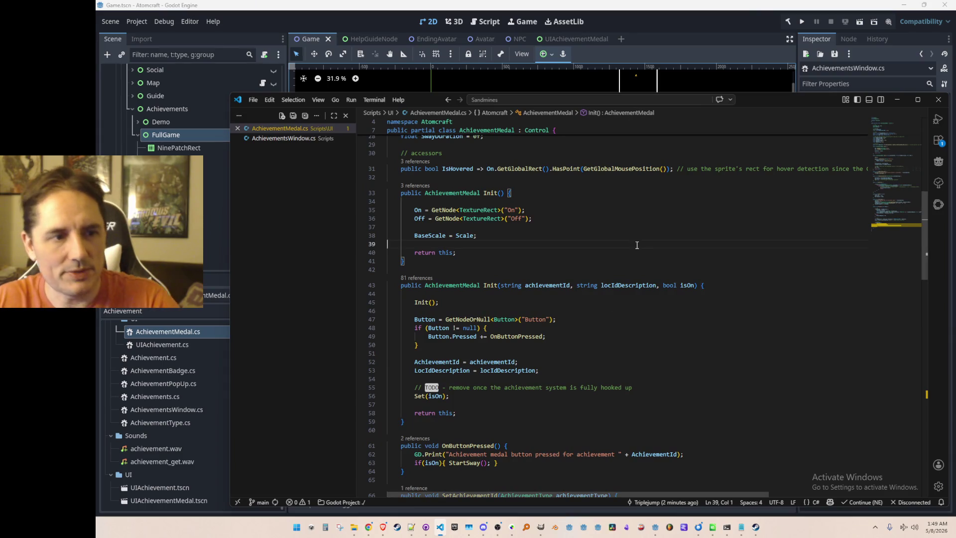
{"action": "scroll", "coordinate": [649, 269], "scroll_direction": "down", "scroll_amount": 10}
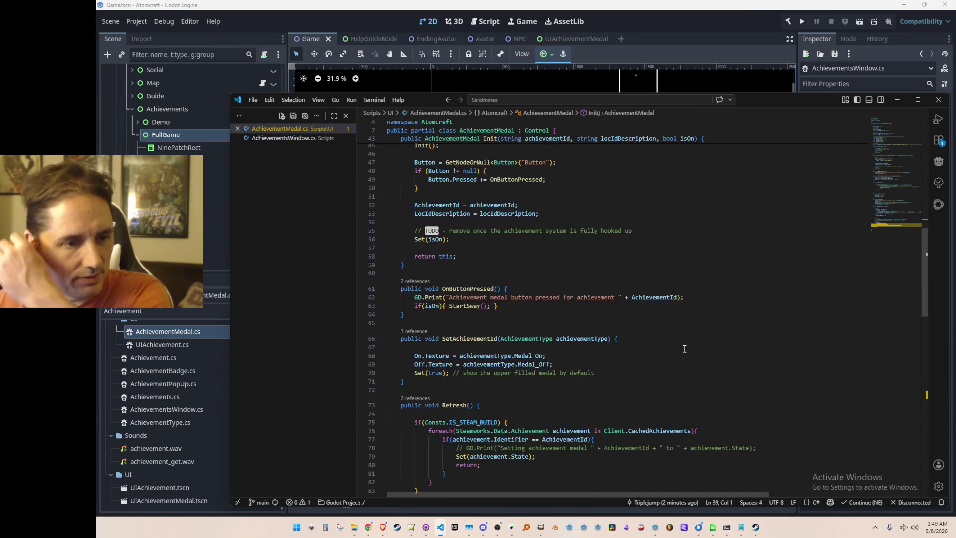
{"action": "scroll", "coordinate": [682, 344], "scroll_direction": "down", "scroll_amount": 5}
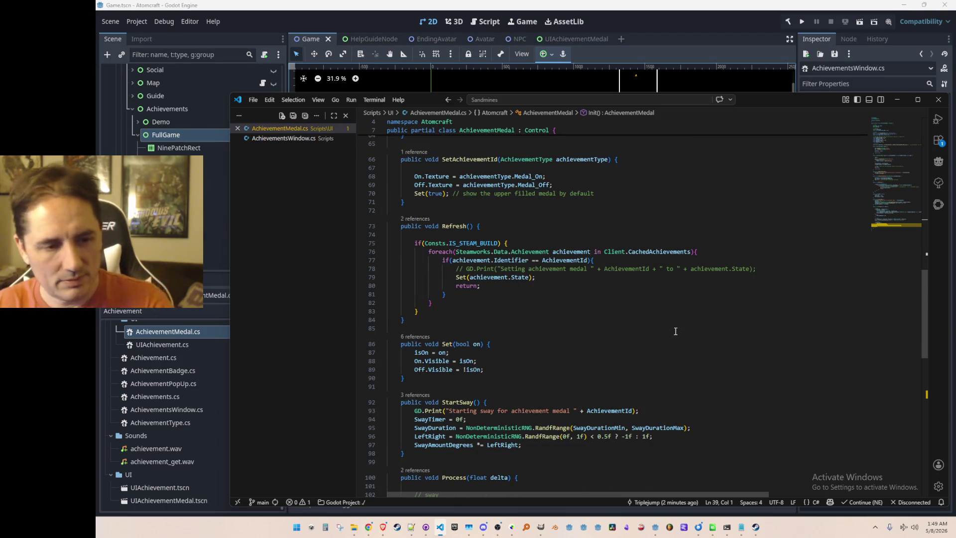
{"action": "scroll", "coordinate": [677, 329], "scroll_direction": "up", "scroll_amount": 3}
{"action": "scroll", "coordinate": [686, 313], "scroll_direction": "down", "scroll_amount": 8}
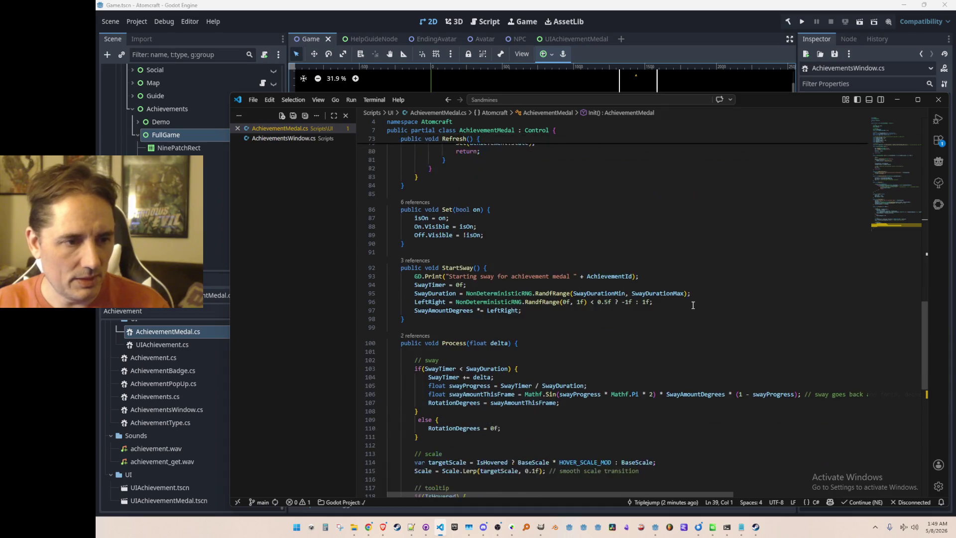
{"action": "scroll", "coordinate": [693, 305], "scroll_direction": "down", "scroll_amount": 2}
{"action": "left_click", "coordinate": [707, 275]}
{"action": "key", "text": "Return"}
{"action": "key", "text": "Return"}
{"action": "key", "text": "Return"}
Add a '// on mouse enter...' comment and accept Copilot's suggested public _Input override
{"action": "key", "text": "Up"}
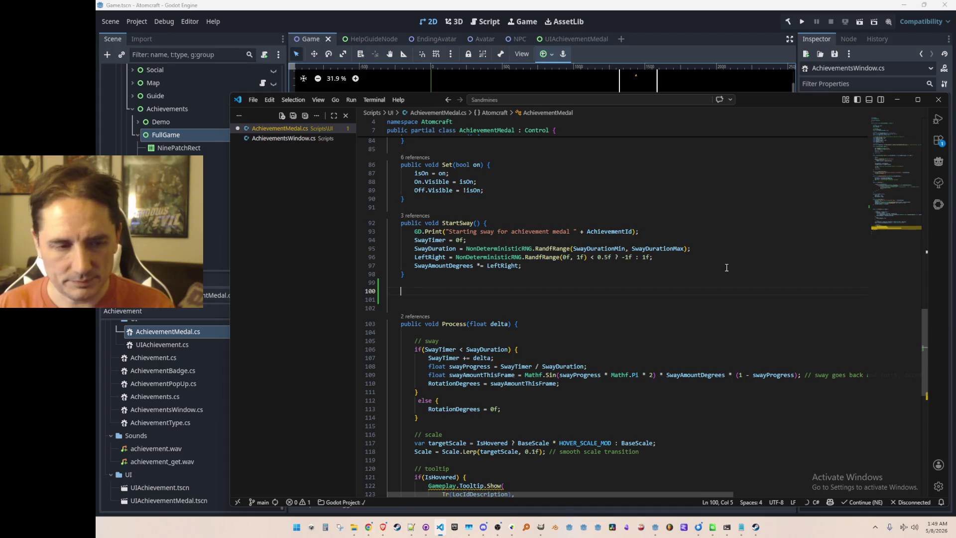
{"action": "type", "text": "OnMouseENter"}
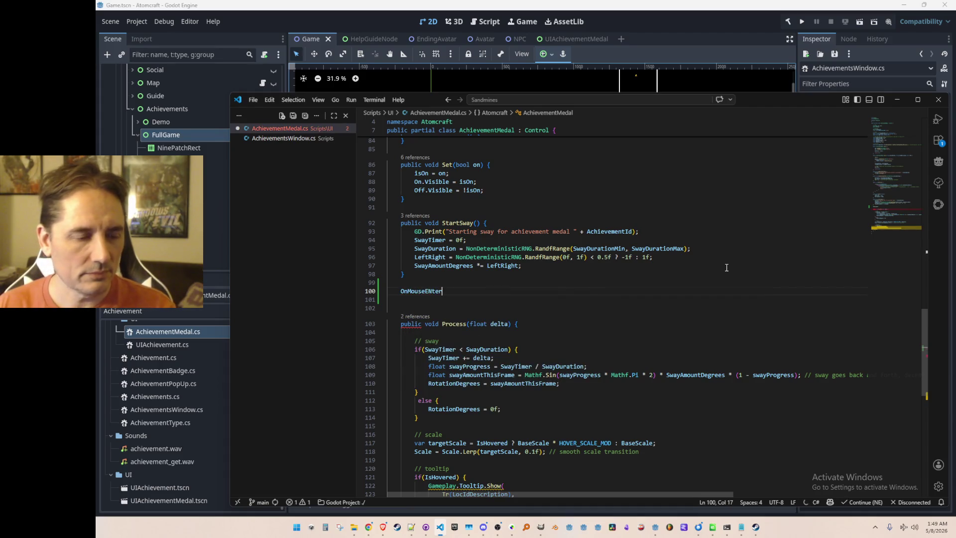
{"action": "key", "text": "ctrl+BackSpace"}
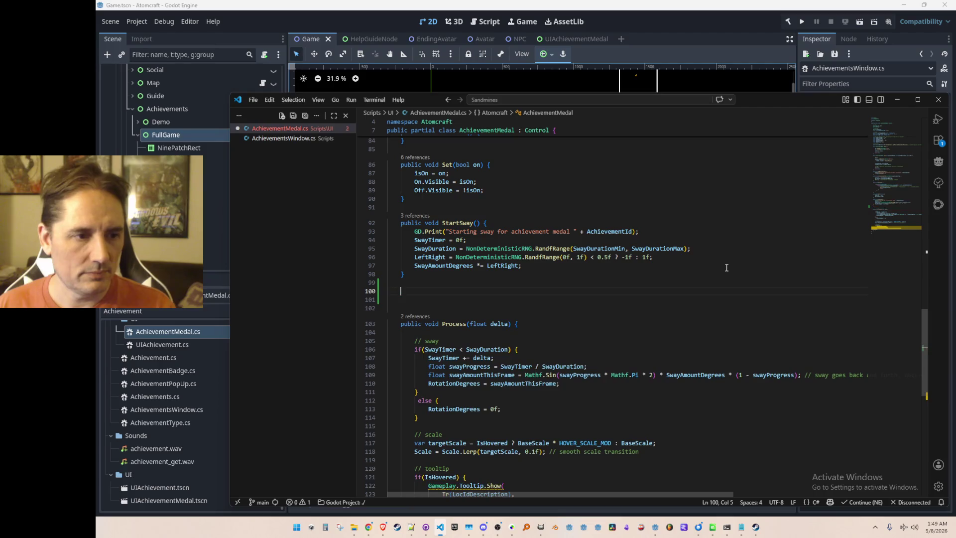
{"action": "type", "text": "// on "}
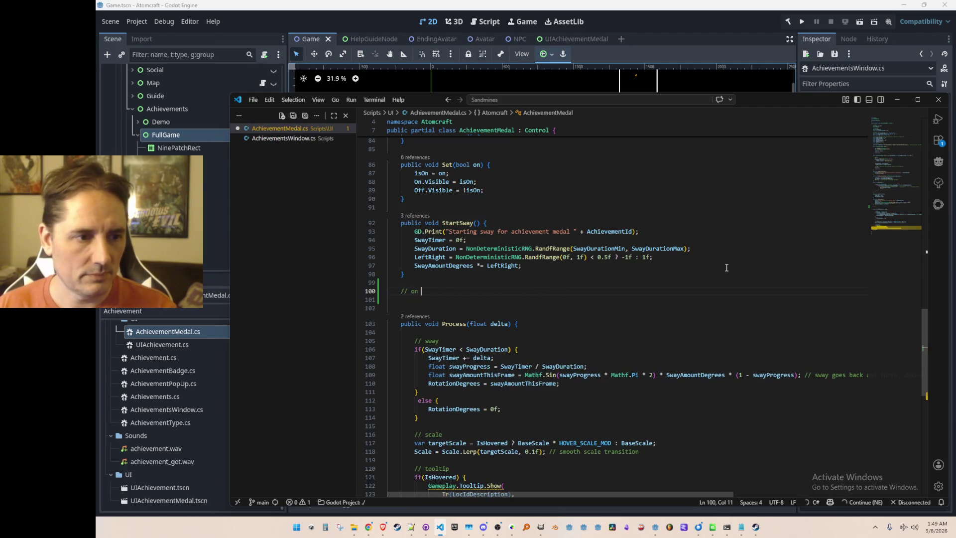
{"action": "type", "text": "mouse enter..."}
{"action": "key", "text": "Return"}
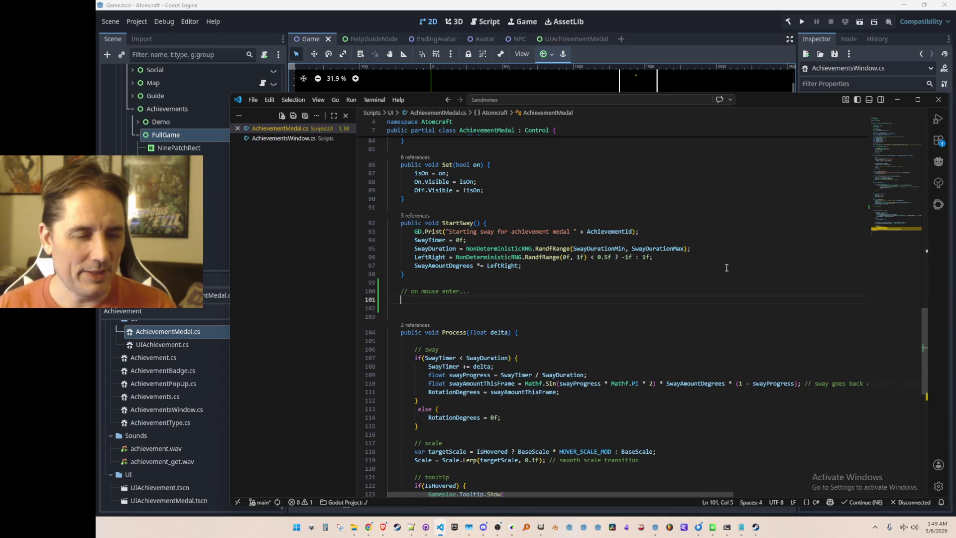
{"action": "type", "text": "public"}
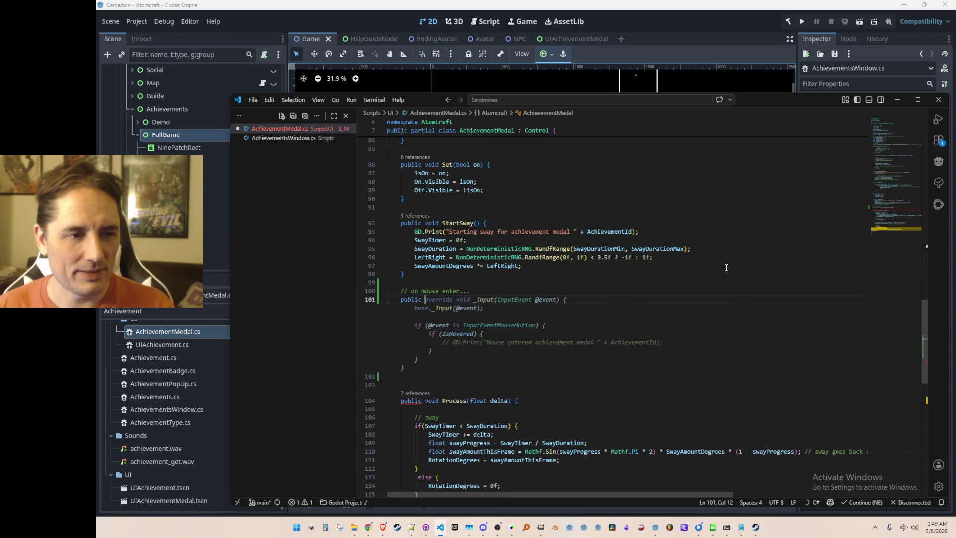
{"action": "key", "text": "Tab"}
Retype and restore the InputEventMouseMotion type name in the check, then save
{"action": "key", "text": "Up"}
{"action": "key", "text": "Up"}
{"action": "key", "text": "Up"}
{"action": "key", "text": "End"}
{"action": "key", "text": "Left"}
{"action": "key", "text": "Left"}
{"action": "key", "text": "Left"}
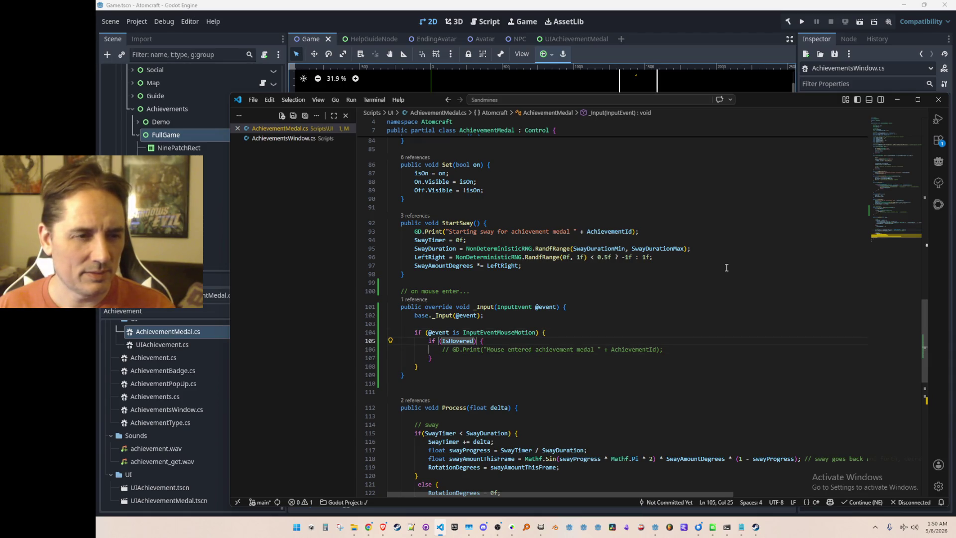
{"action": "key", "text": "Up"}
{"action": "key", "text": "ctrl+Left"}
{"action": "key", "text": "ctrl+Left"}
{"action": "key", "text": "ctrl+Left"}
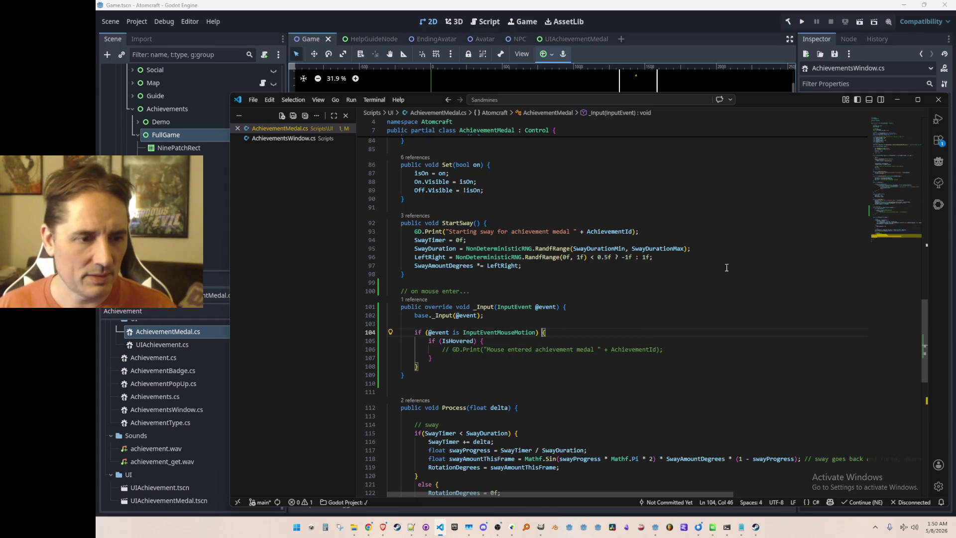
{"action": "key", "text": "ctrl+Right"}
{"action": "key", "text": "ctrl+Right"}
{"action": "key", "text": "ctrl+BackSpace"}
{"action": "type", "text": "InputEve"}
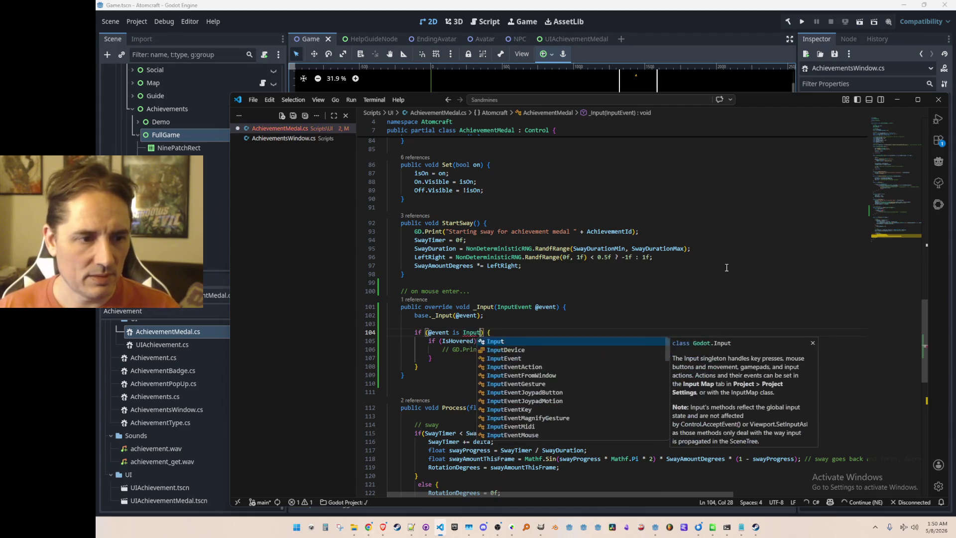
{"action": "type", "text": "ntMouse"}
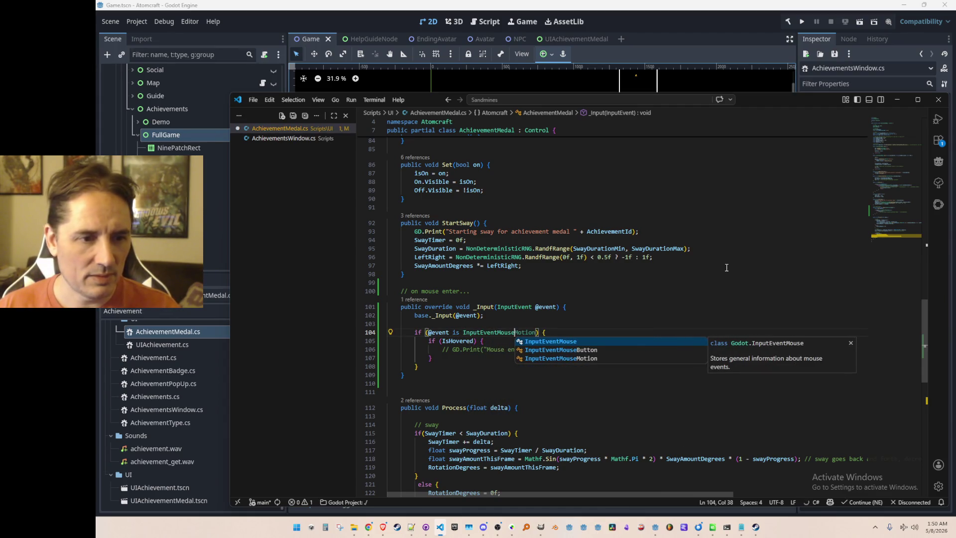
{"action": "key", "text": "Escape"}
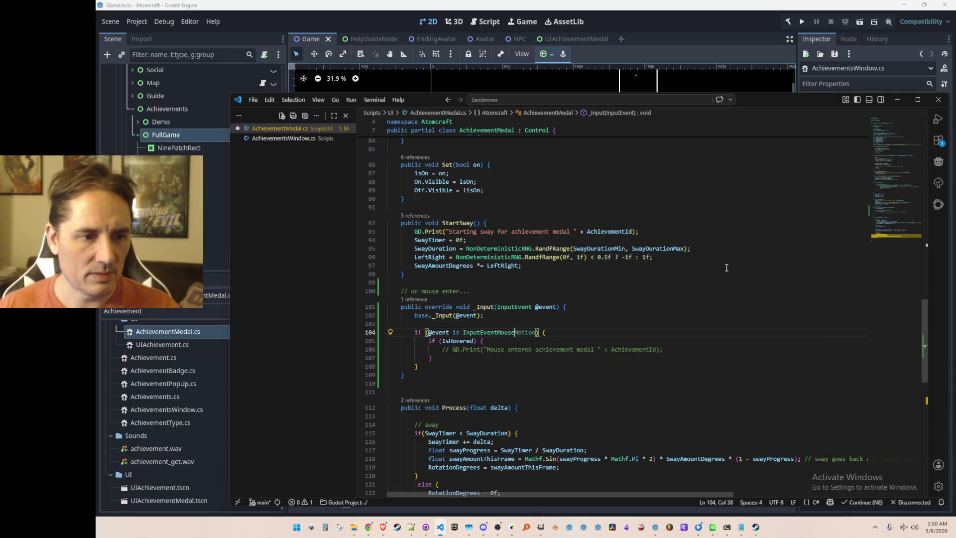
{"action": "key", "text": "Tab"}
{"action": "key", "text": "ctrl+s"}
{"action": "key", "text": "Home"}
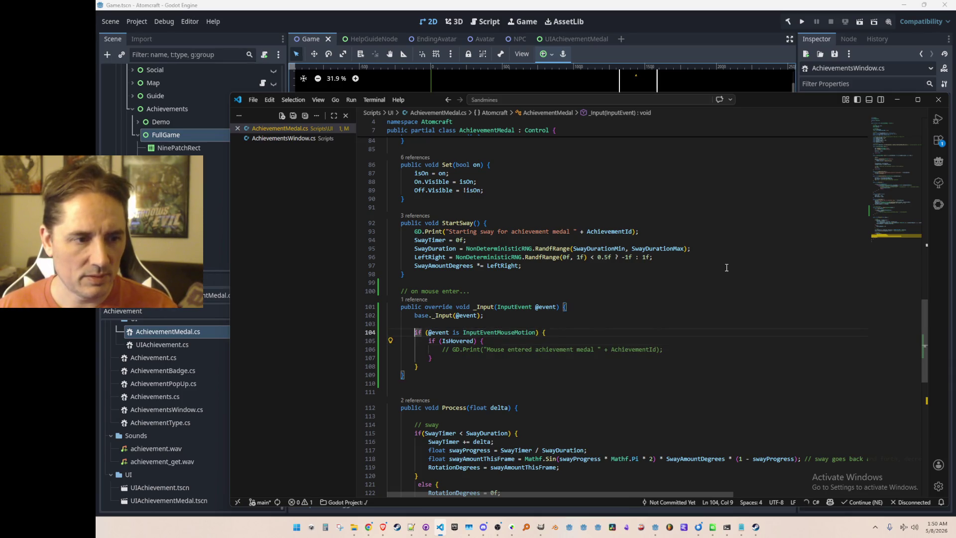
{"action": "key", "text": "ctrl+Right"}
{"action": "key", "text": "ctrl+Right"}
{"action": "key", "text": "ctrl+shift+Left"}
{"action": "key", "text": "ctrl+c"}
{"action": "key", "text": "End"}
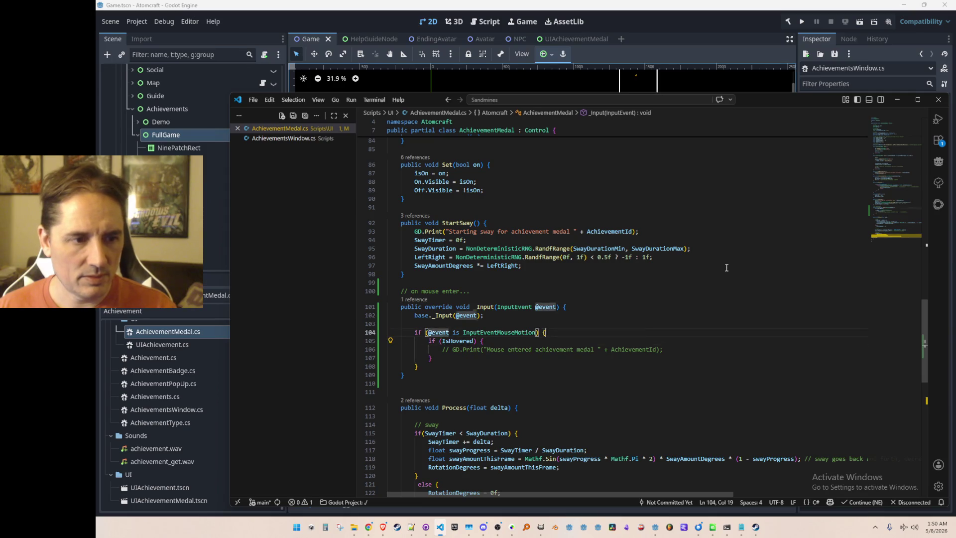
{"action": "key", "text": "Return"}
{"action": "key", "text": "ctrl+v"}
{"action": "key", "text": "Tab"}
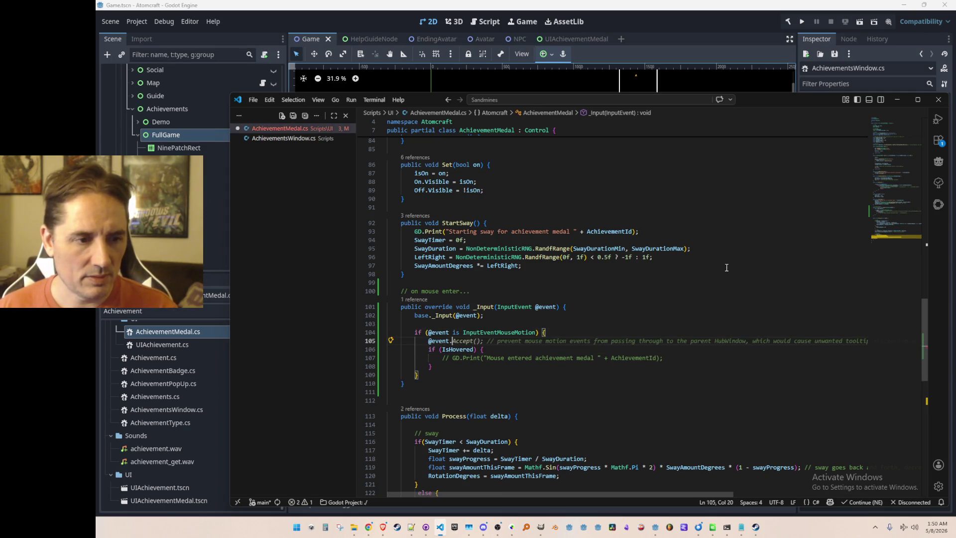
{"action": "type", "text": "E"}
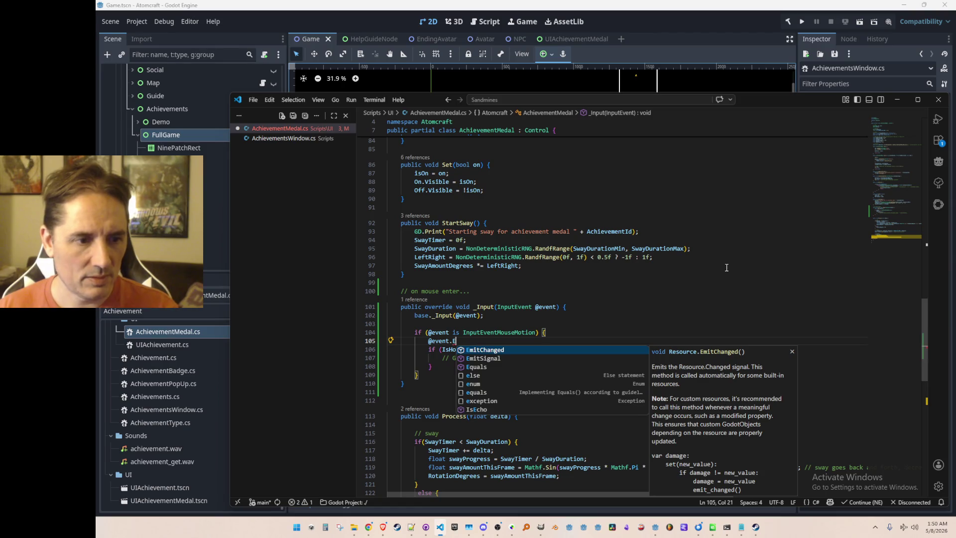
{"action": "key", "text": "Escape"}
{"action": "key", "text": "BackSpace"}
{"action": "key", "text": "BackSpace"}
{"action": "key", "text": "BackSpace"}
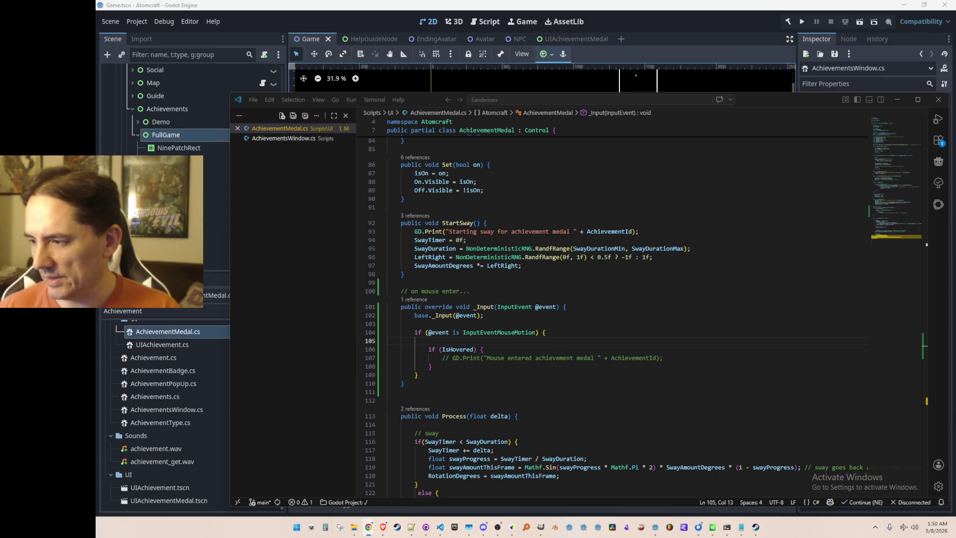
Select and delete the entire _Input method, then save AchievementMedal.cs
{"action": "scroll", "coordinate": [632, 378], "scroll_direction": "up", "scroll_amount": 15}
{"action": "scroll", "coordinate": [697, 354], "scroll_direction": "up", "scroll_amount": 8}
{"action": "scroll", "coordinate": [692, 356], "scroll_direction": "down", "scroll_amount": 20}
{"action": "left_click", "coordinate": [687, 329]}
{"action": "scroll", "coordinate": [688, 328], "scroll_direction": "up", "scroll_amount": 1}
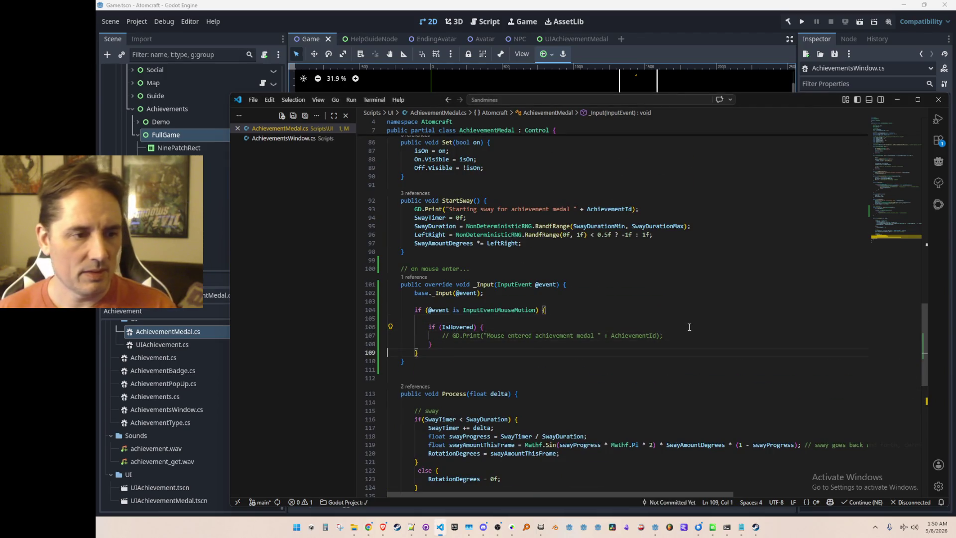
{"action": "key", "text": "Down"}
{"action": "key", "text": "Down"}
{"action": "key", "text": "End"}
{"action": "key", "text": "shift+Up"}
{"action": "key", "text": "shift+Up"}
{"action": "key", "text": "shift+Up"}
{"action": "key", "text": "Delete"}
{"action": "key", "text": "ctrl+s"}
{"action": "scroll", "coordinate": [687, 329], "scroll_direction": "up", "scroll_amount": 18}
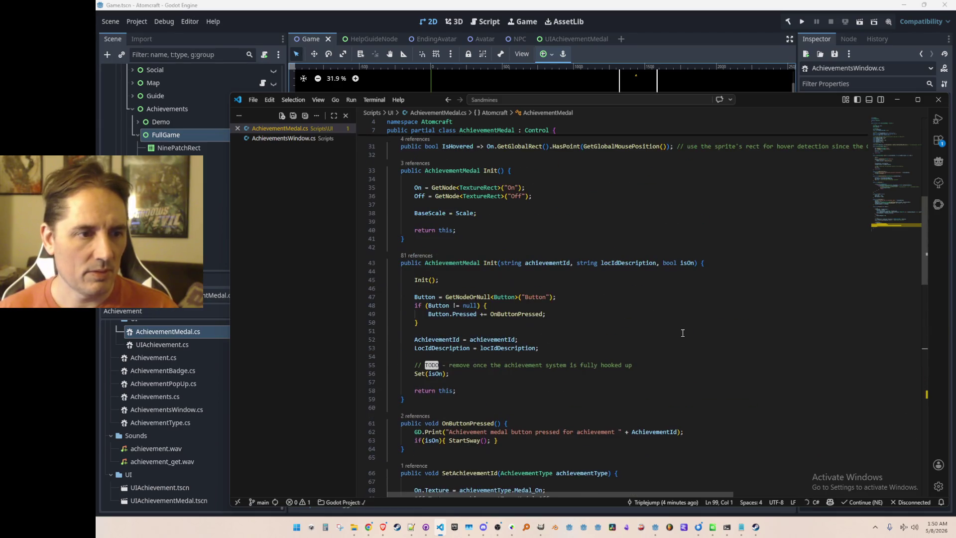
Start a mouse-enter hookup line after Init's button hookup, then undo it
{"action": "scroll", "coordinate": [746, 327], "scroll_direction": "down", "scroll_amount": 1}
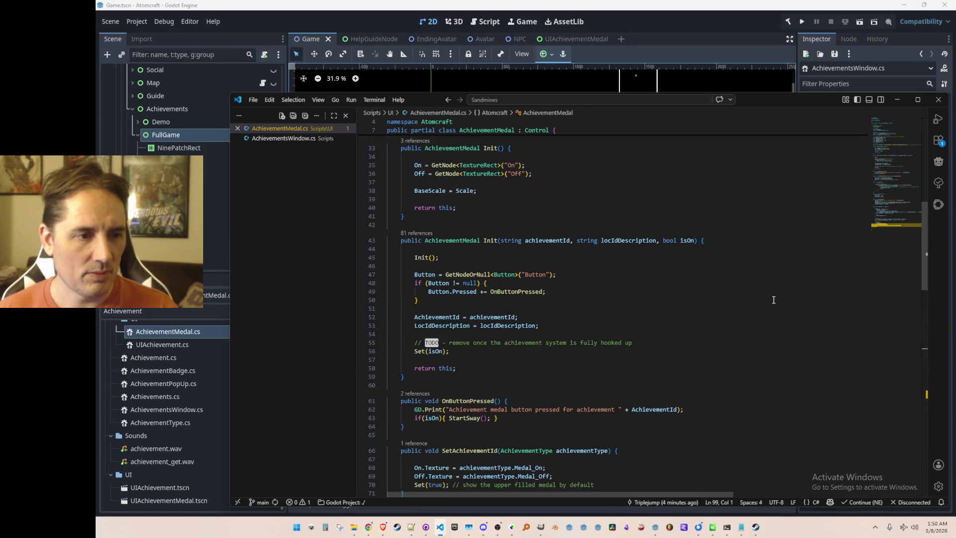
{"action": "left_click", "coordinate": [773, 300]}
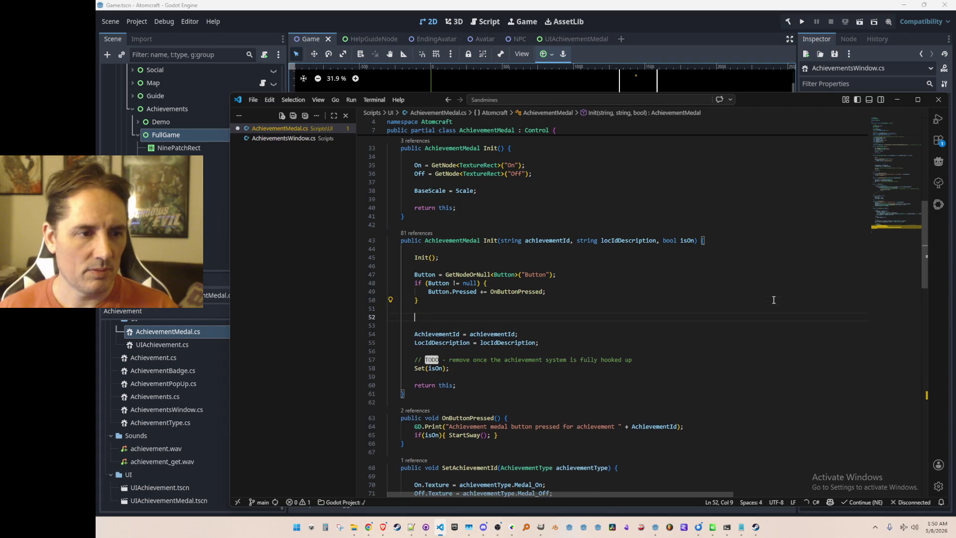
{"action": "key", "text": "Return"}
{"action": "key", "text": "Return"}
{"action": "type", "text": "OnMouseE"}
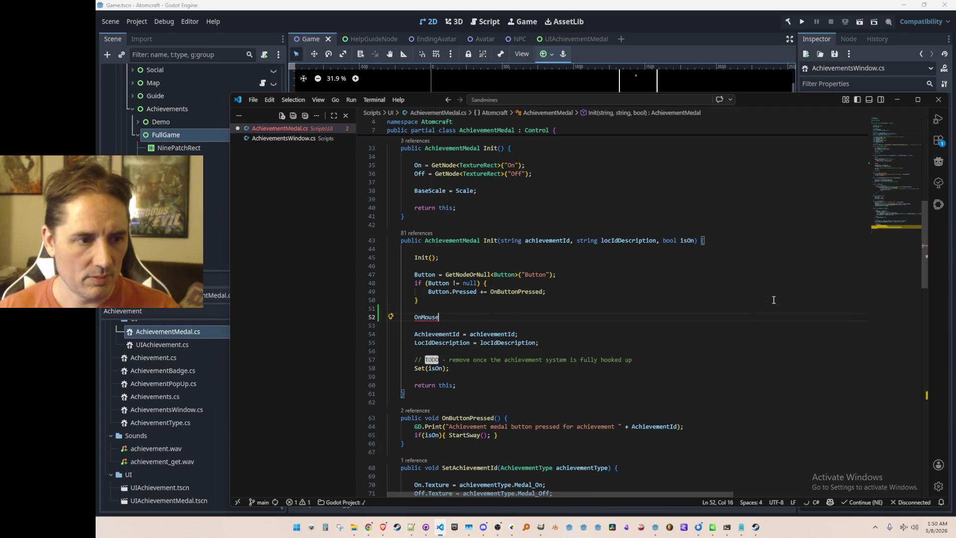
{"action": "type", "text": "n"}
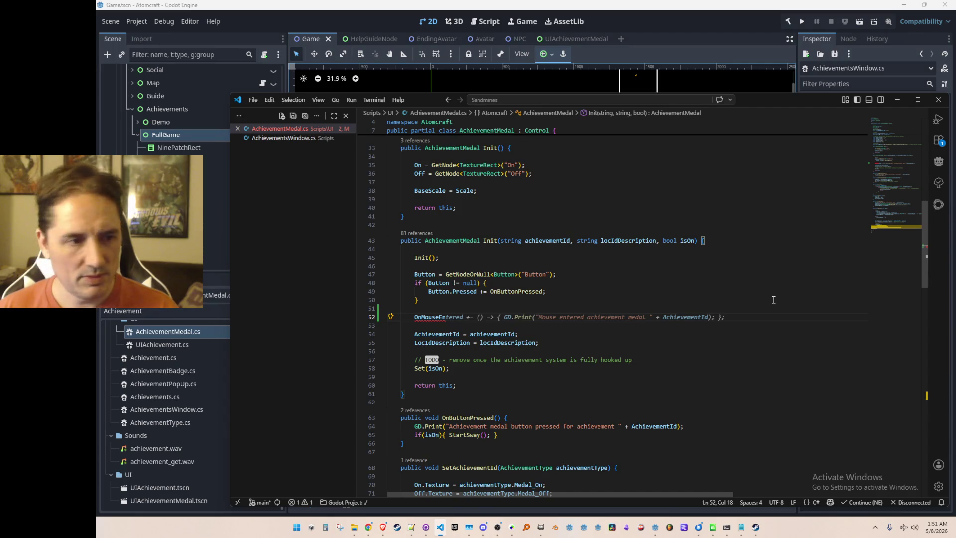
{"action": "key", "text": "ctrl+BackSpace"}
{"action": "type", "text": "Button.OnMou"}
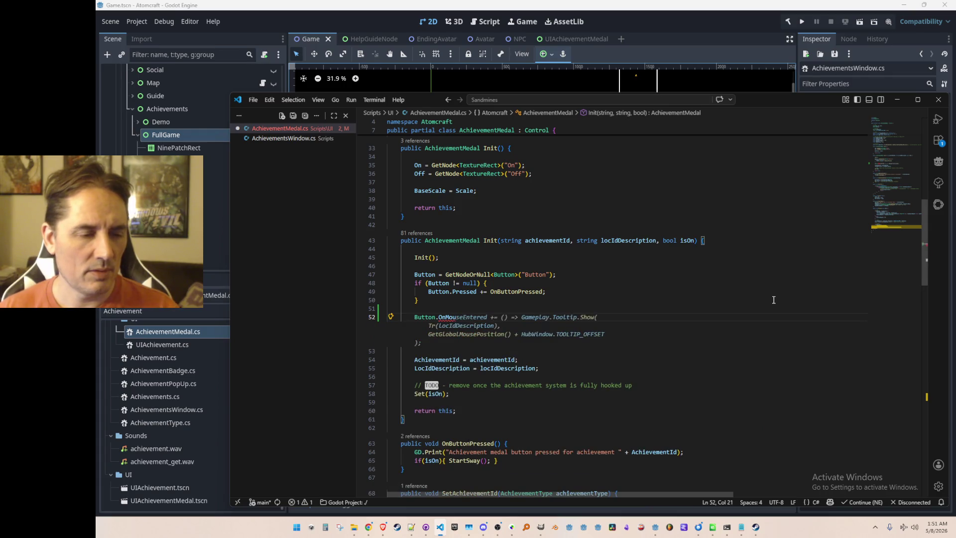
{"action": "key", "text": "ctrl+z"}
{"action": "key", "text": "ctrl+z"}
{"action": "key", "text": "ctrl+z"}
Add Button.MouseEntered += OnMouseEntered inside Init's if-block
{"action": "key", "text": "Down"}
{"action": "type", "text": "Button.Mou"}
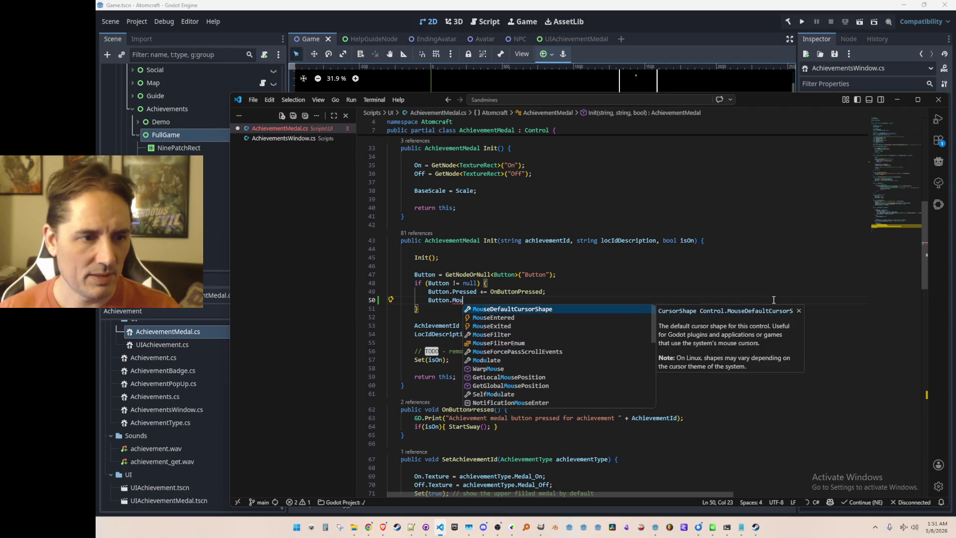
{"action": "key", "text": "Down"}
{"action": "key", "text": "Tab"}
{"action": "type", "text": "+= OnMo"}
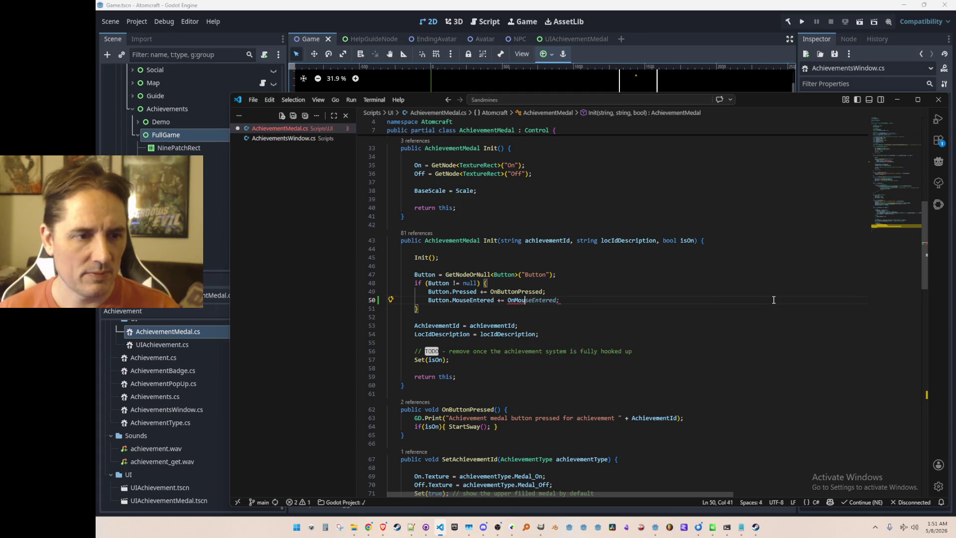
{"action": "key", "text": "Tab"}
{"action": "key", "text": "Down"}
{"action": "key", "text": "Down"}
{"action": "key", "text": "Down"}
{"action": "key", "text": "Down"}
Add an OnMouseEntered method that calls StartSway when the medal is on
{"action": "scroll", "coordinate": [718, 361], "scroll_direction": "down", "scroll_amount": 3}
{"action": "scroll", "coordinate": [718, 361], "scroll_direction": "up", "scroll_amount": 1}
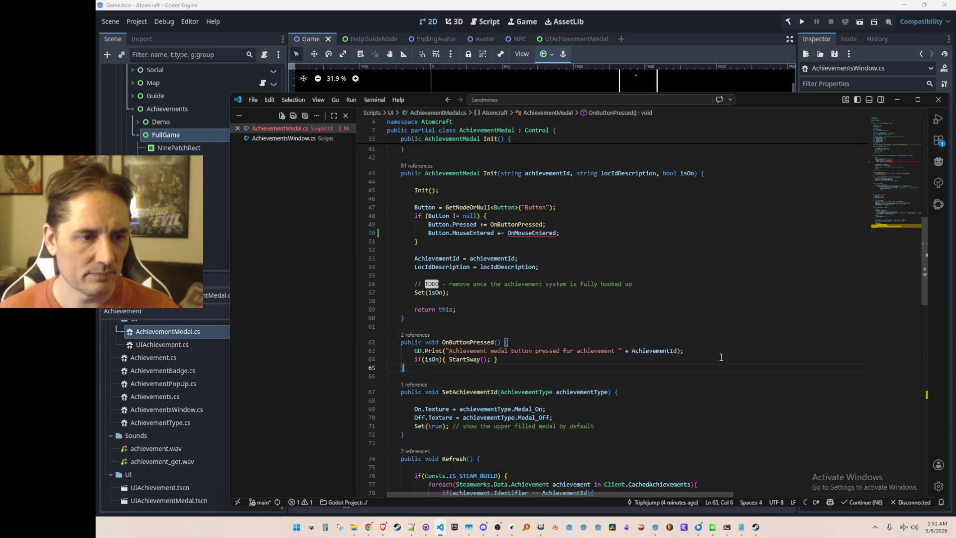
{"action": "key", "text": "Up"}
{"action": "key", "text": "Up"}
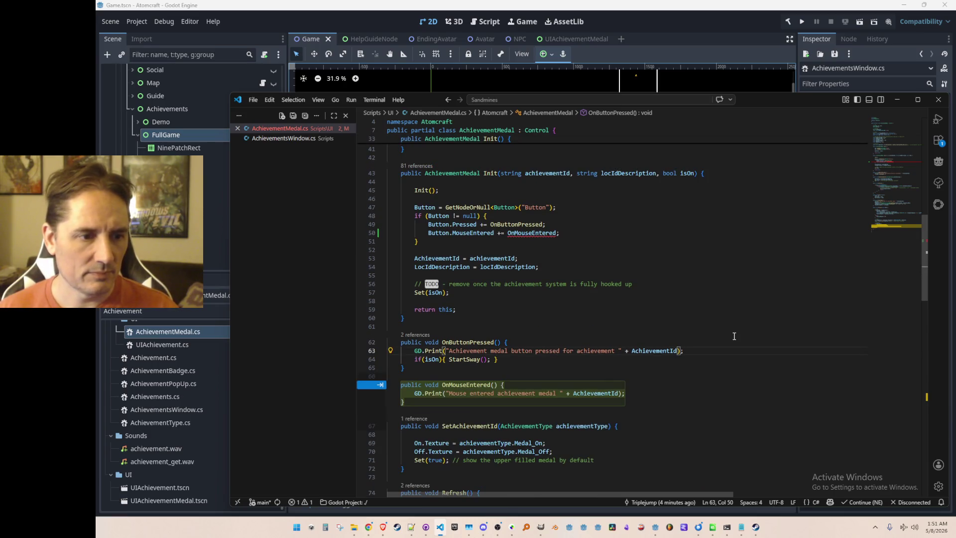
{"action": "key", "text": "Tab"}
{"action": "key", "text": "Down"}
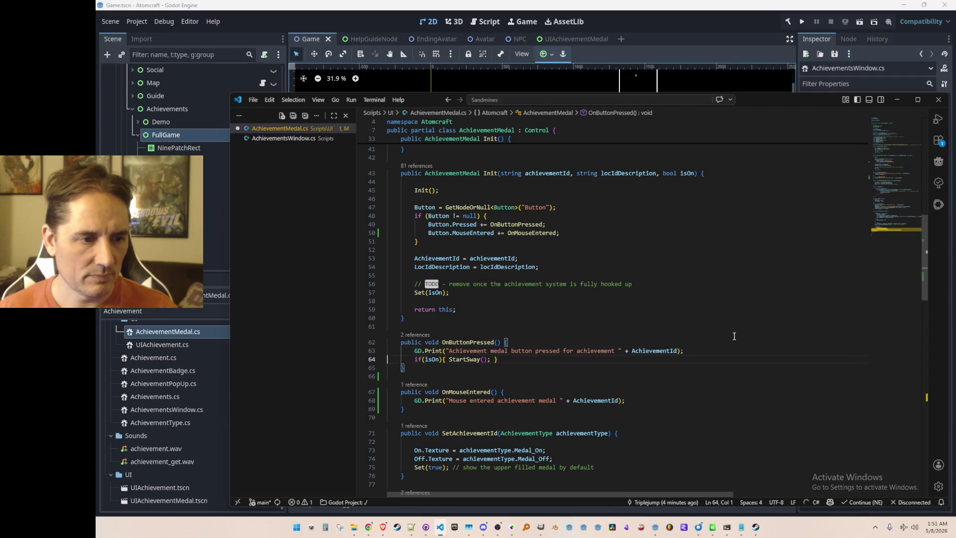
{"action": "key", "text": "Tab"}
{"action": "key", "text": "Tab"}
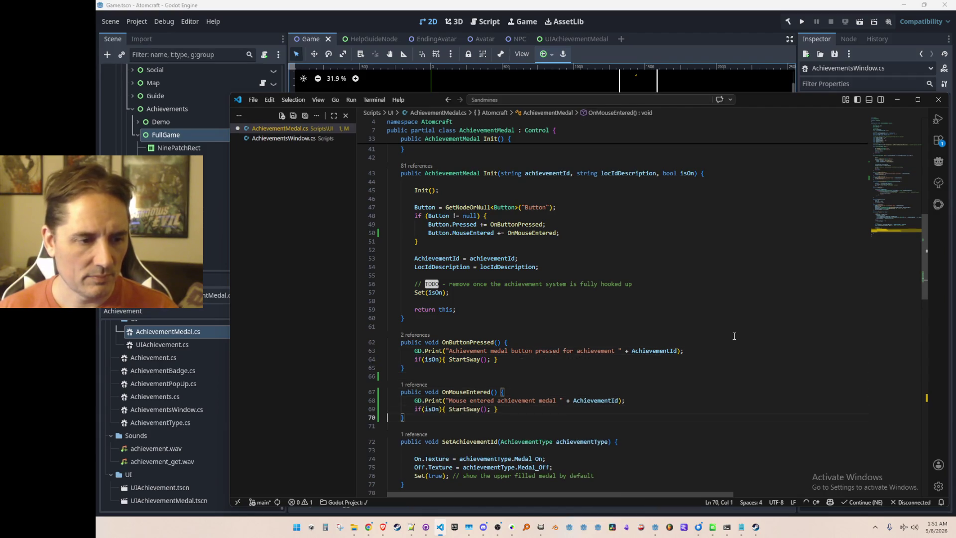
Comment out the GD.Print debug lines in OnMouseEntered and OnButtonPressed
{"action": "key", "text": "shift+Up"}
{"action": "key", "text": "ctrl+slash"}
{"action": "key", "text": "Up"}
{"action": "key", "text": "Up"}
{"action": "key", "text": "Up"}
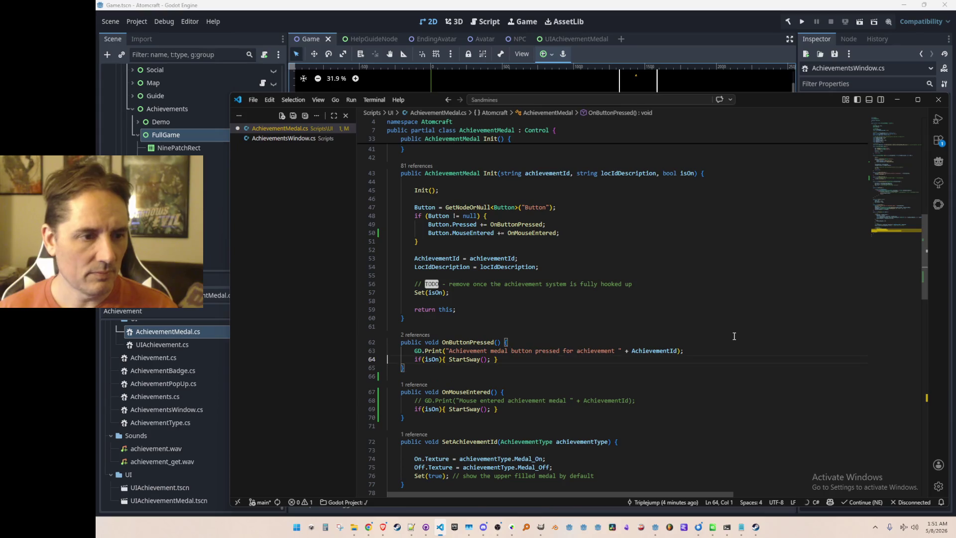
{"action": "key", "text": "shift+Up"}
{"action": "key", "text": "ctrl+slash"}
{"action": "key", "text": "Down"}
Re-enable the debug print inside StartSway, then save and run the game
{"action": "key", "text": "End"}
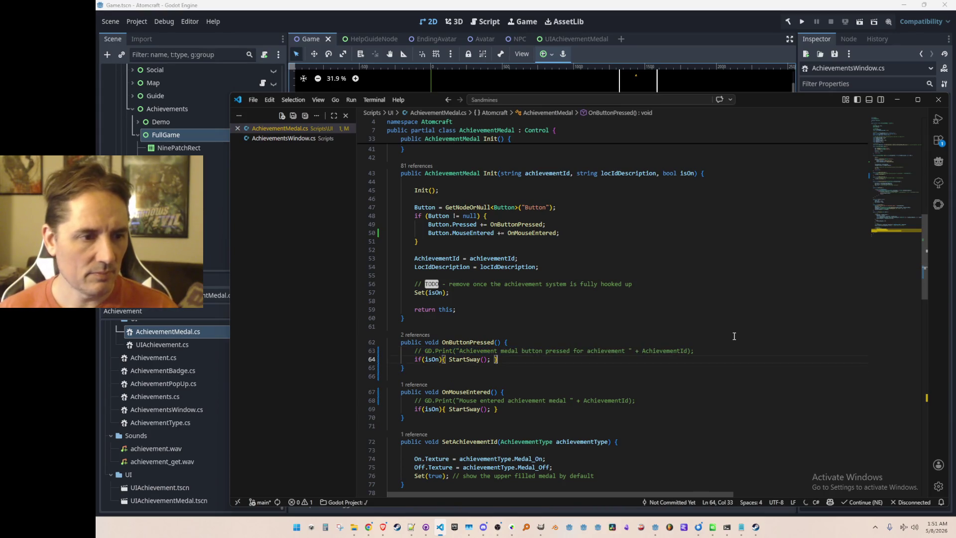
{"action": "key", "text": "Left"}
{"action": "key", "text": "Left"}
{"action": "key", "text": "Left"}
{"action": "key", "text": "F12"}
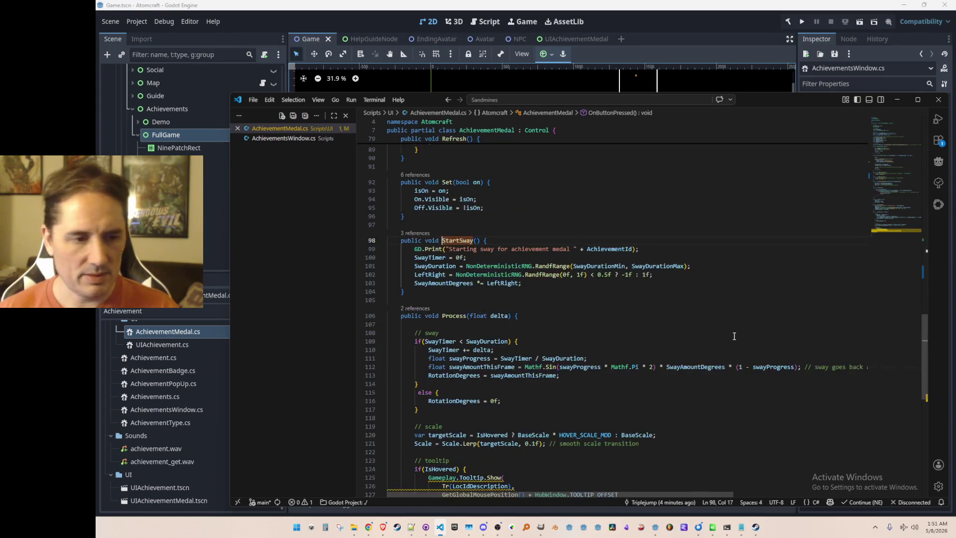
{"action": "key", "text": "Tab"}
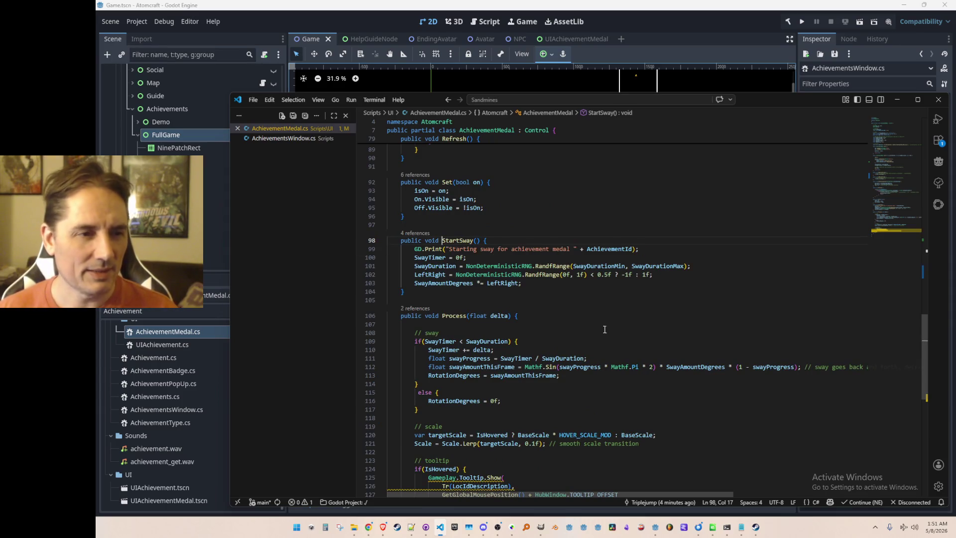
{"action": "scroll", "coordinate": [627, 321], "scroll_direction": "up", "scroll_amount": 1}
{"action": "left_click", "coordinate": [596, 324]}
{"action": "scroll", "coordinate": [588, 342], "scroll_direction": "up", "scroll_amount": 5}
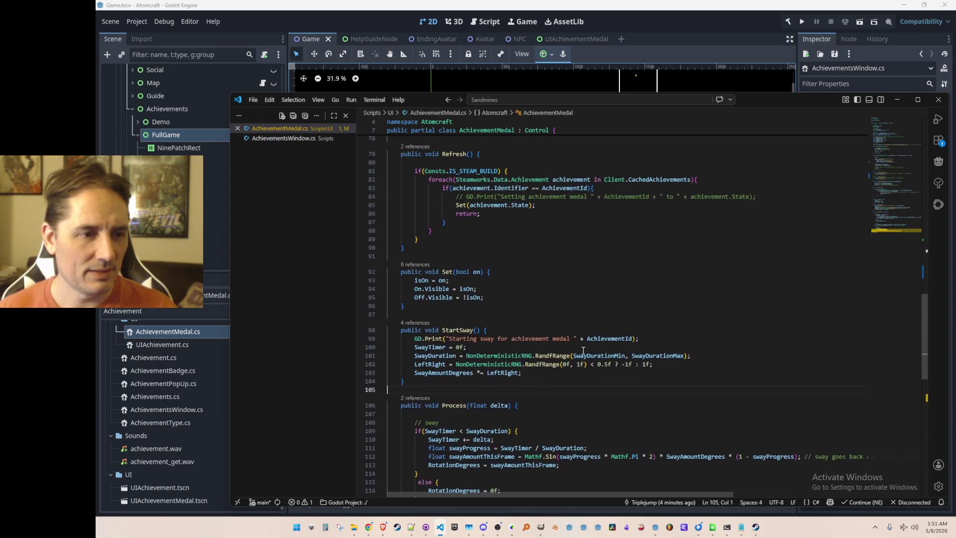
{"action": "scroll", "coordinate": [625, 368], "scroll_direction": "up", "scroll_amount": 6}
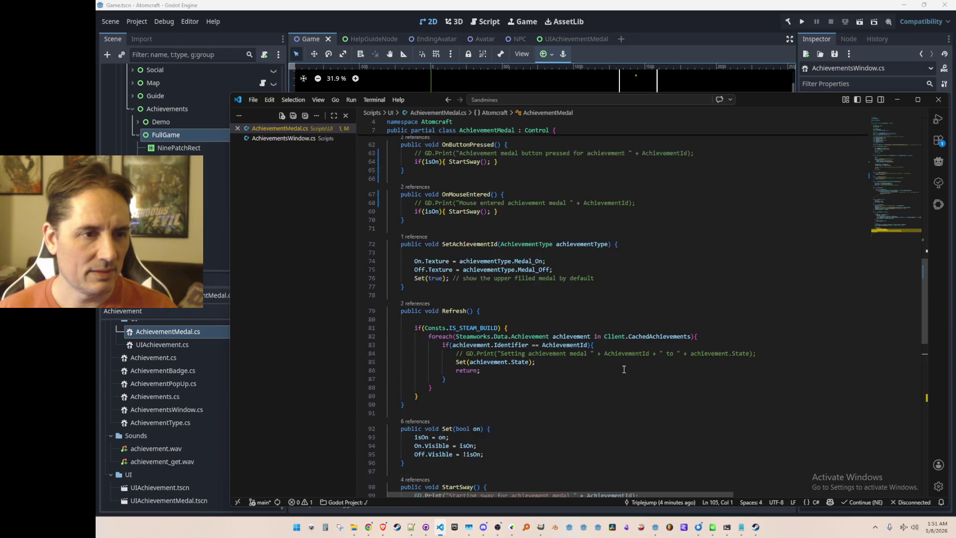
{"action": "left_click", "coordinate": [800, 22]}
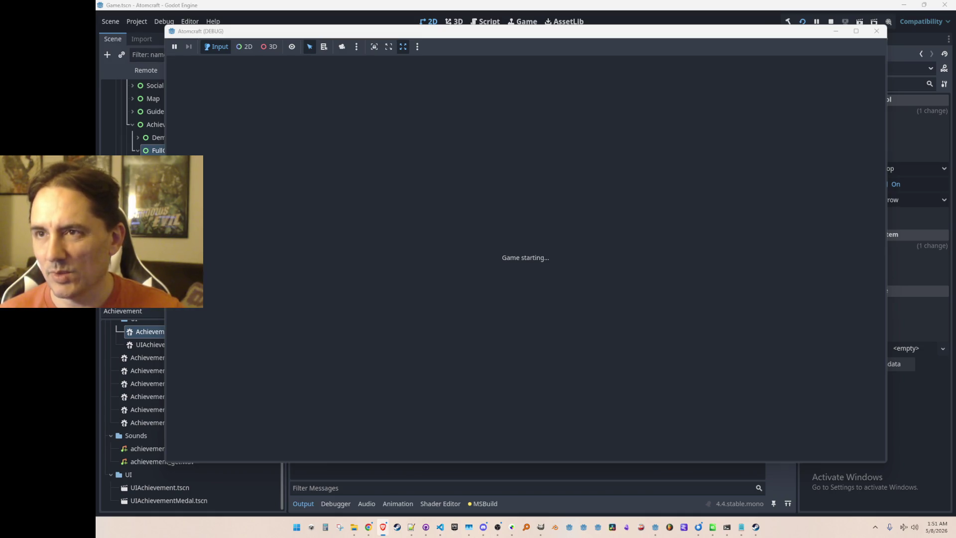
Drag the music browser window over the still-loading Atomcraft debug window
{"action": "mouse_move", "coordinate": [955, 84]}
{"action": "left_mouse_down"}
{"action": "mouse_move", "coordinate": [827, 54]}
{"action": "mouse_move", "coordinate": [822, 25]}
{"action": "left_mouse_up"}
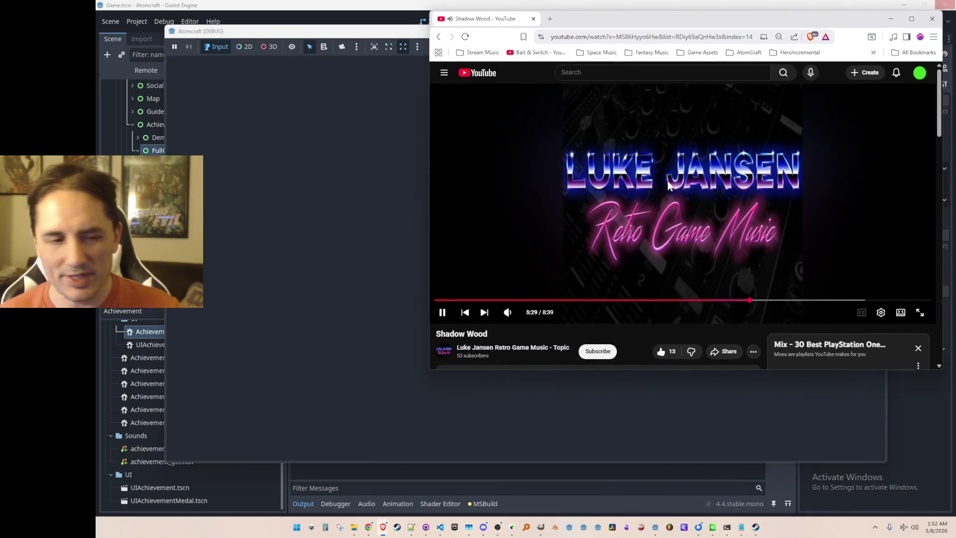
{"action": "scroll", "coordinate": [582, 259], "scroll_direction": "down", "scroll_amount": 1}
{"action": "scroll", "coordinate": [634, 297], "scroll_direction": "down", "scroll_amount": 1}
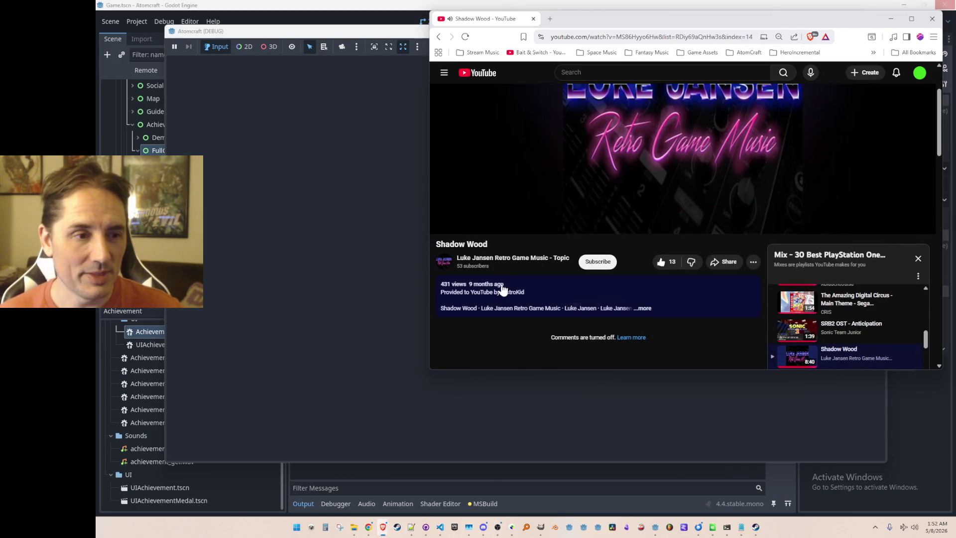
{"action": "scroll", "coordinate": [571, 240], "scroll_direction": "up", "scroll_amount": 2}
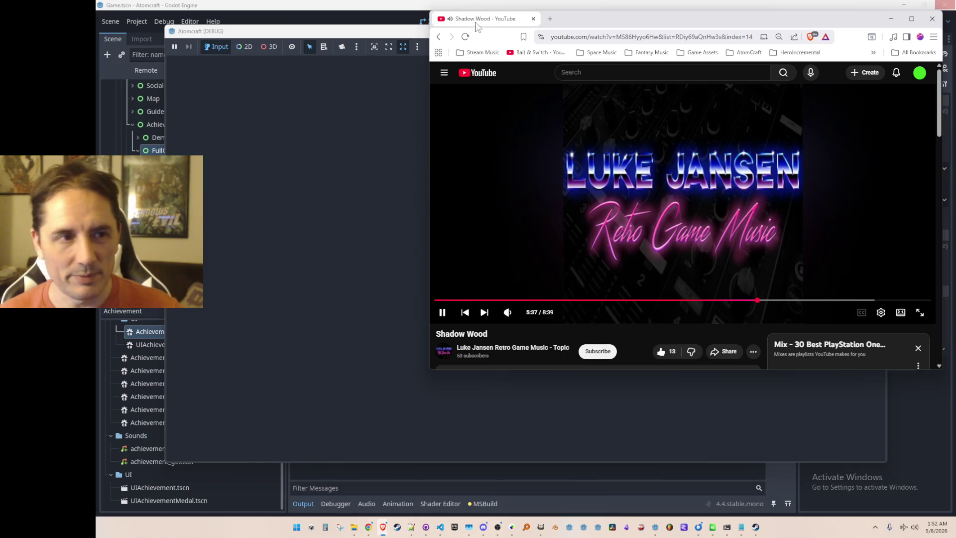
{"action": "left_click_drag", "start_coordinate": [477, 26], "coordinate": [676, 129]}
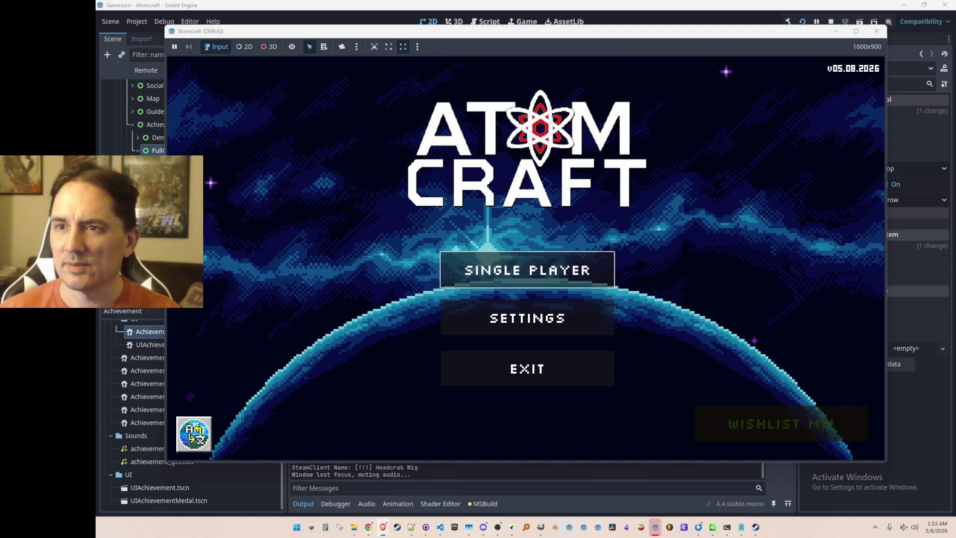
Start Single Player, load the NPC Test H world from a profile, and show the Achievements medals
{"action": "left_click", "coordinate": [540, 284]}
{"action": "scroll", "coordinate": [525, 234], "scroll_direction": "down", "scroll_amount": 2}
{"action": "scroll", "coordinate": [526, 233], "scroll_direction": "down", "scroll_amount": 2}
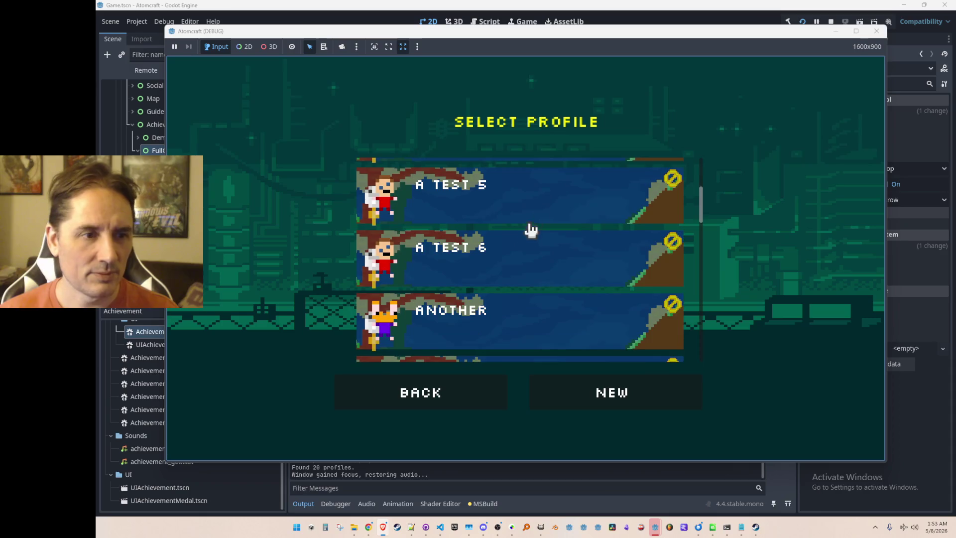
{"action": "scroll", "coordinate": [551, 199], "scroll_direction": "up", "scroll_amount": 1}
{"action": "left_click", "coordinate": [553, 204]}
{"action": "scroll", "coordinate": [582, 246], "scroll_direction": "down", "scroll_amount": 4}
{"action": "scroll", "coordinate": [595, 249], "scroll_direction": "down", "scroll_amount": 10}
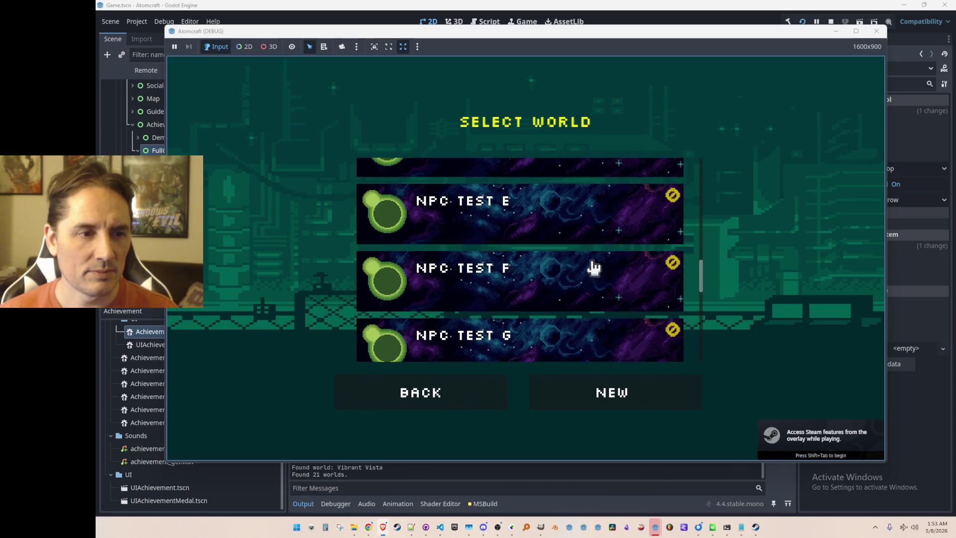
{"action": "left_click", "coordinate": [517, 291]}
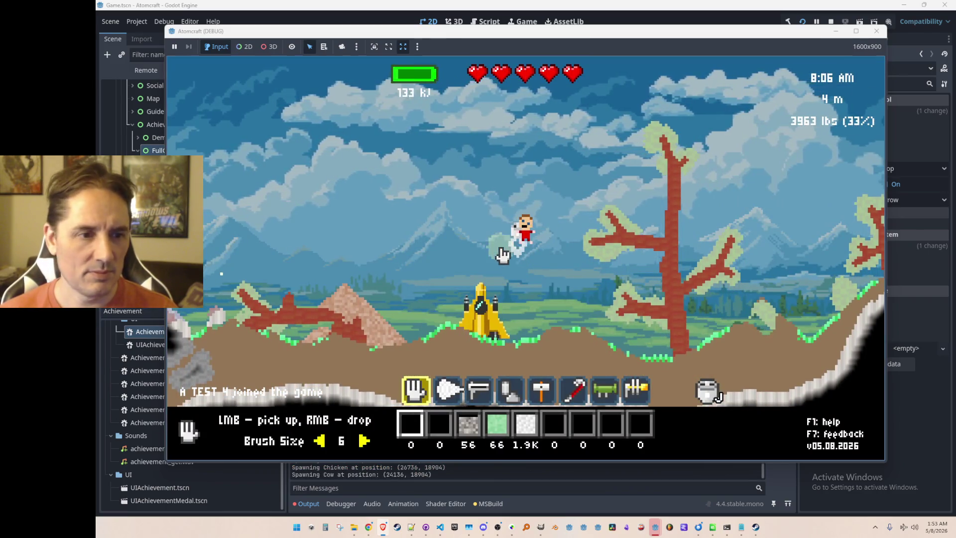
{"action": "key", "text": "Tab"}
{"action": "left_click", "coordinate": [708, 132]}
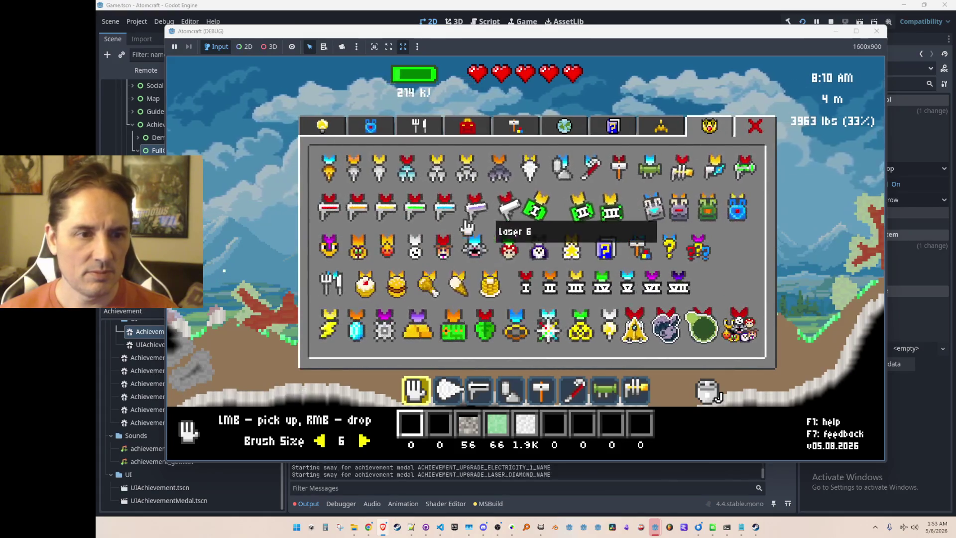
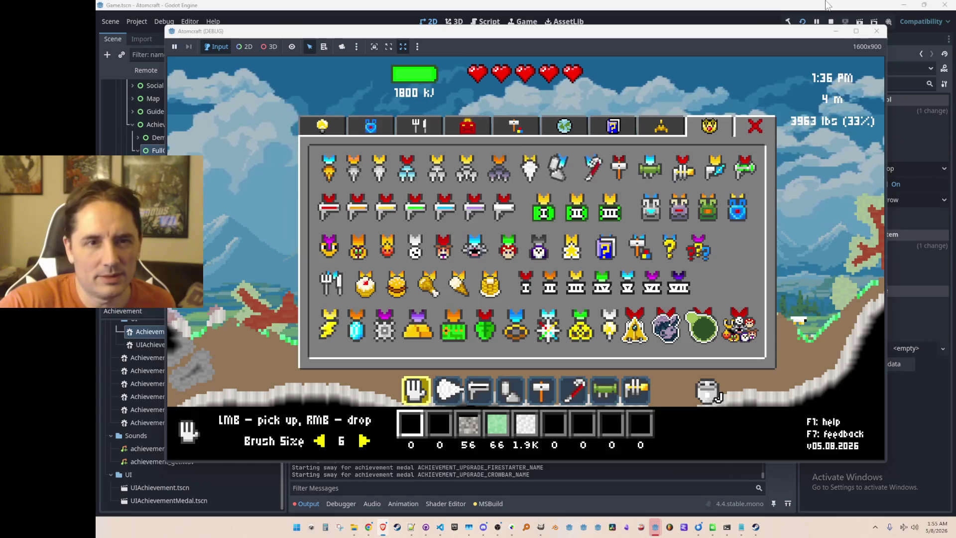
Stop the game and, in AchievementMedal.cs, start then discard an extra Off.Texture line
{"action": "key", "text": "F8"}
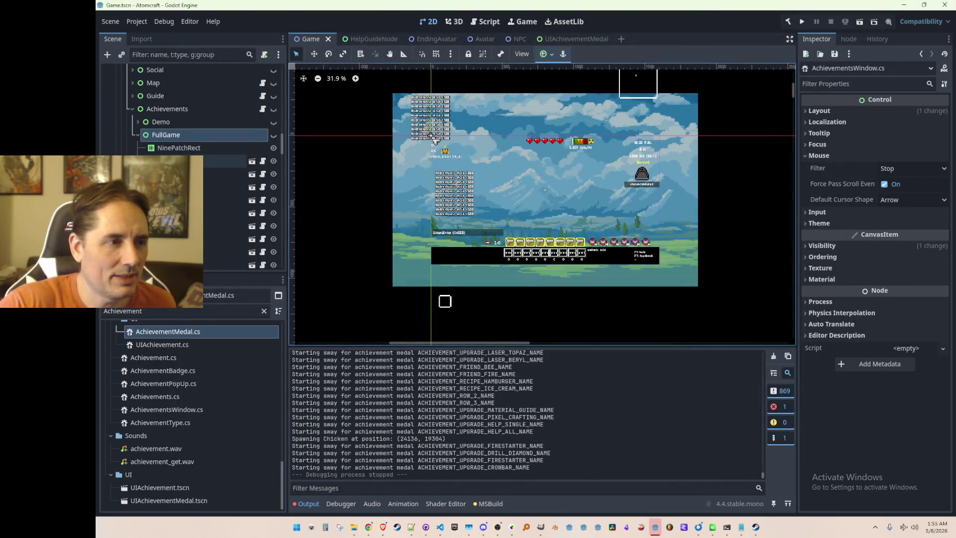
{"action": "left_click", "coordinate": [440, 527]}
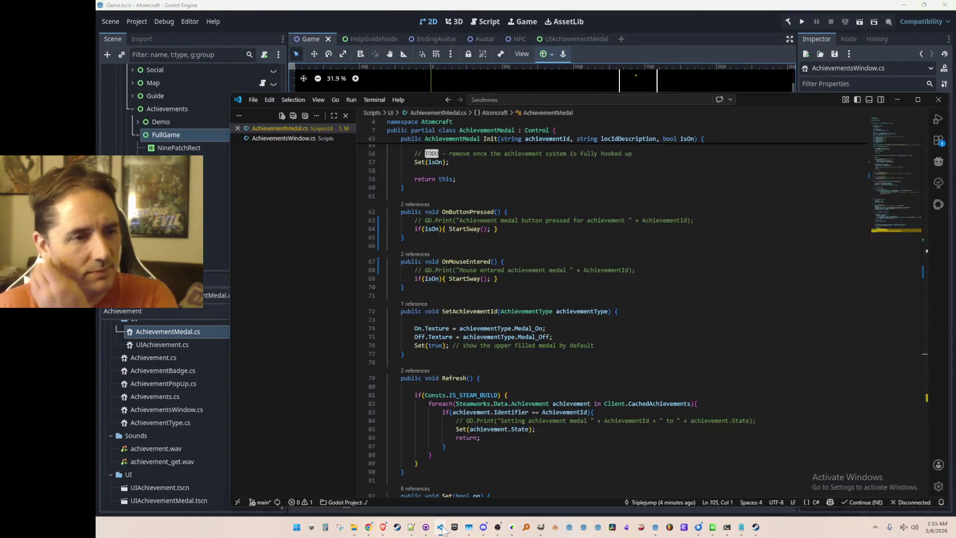
{"action": "scroll", "coordinate": [683, 310], "scroll_direction": "up", "scroll_amount": 2}
{"action": "scroll", "coordinate": [685, 308], "scroll_direction": "down", "scroll_amount": 2}
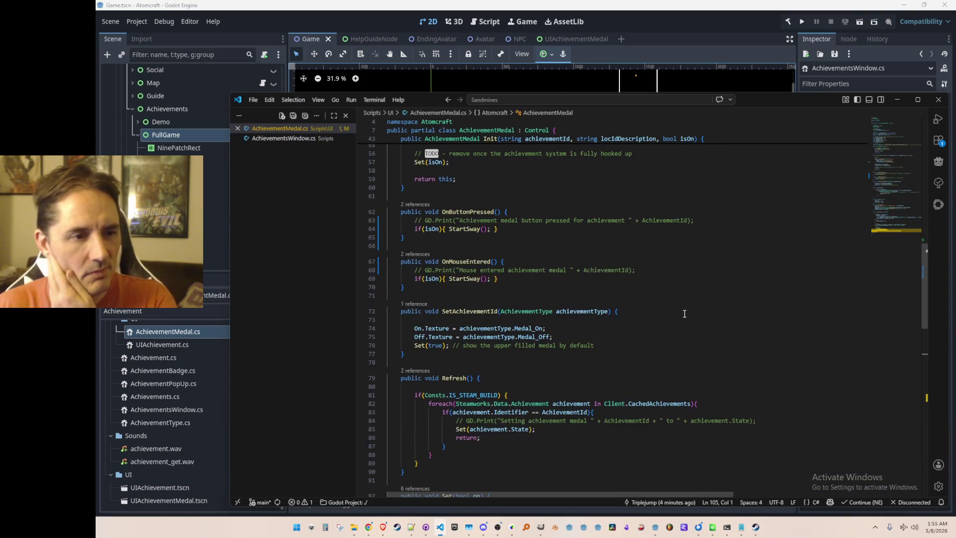
{"action": "left_click", "coordinate": [691, 327]}
{"action": "key", "text": "Down"}
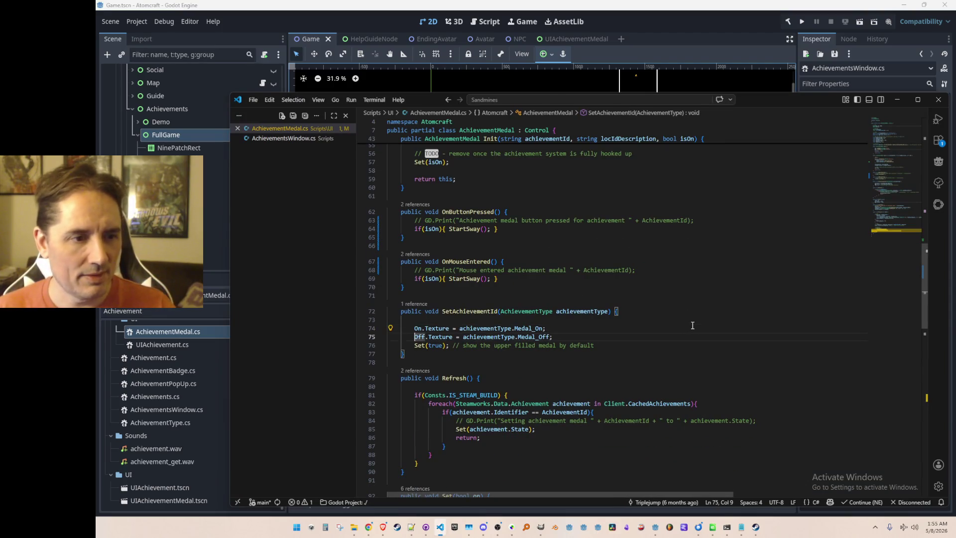
{"action": "key", "text": "End"}
{"action": "key", "text": "Return"}
{"action": "type", "text": "Off.Texture"}
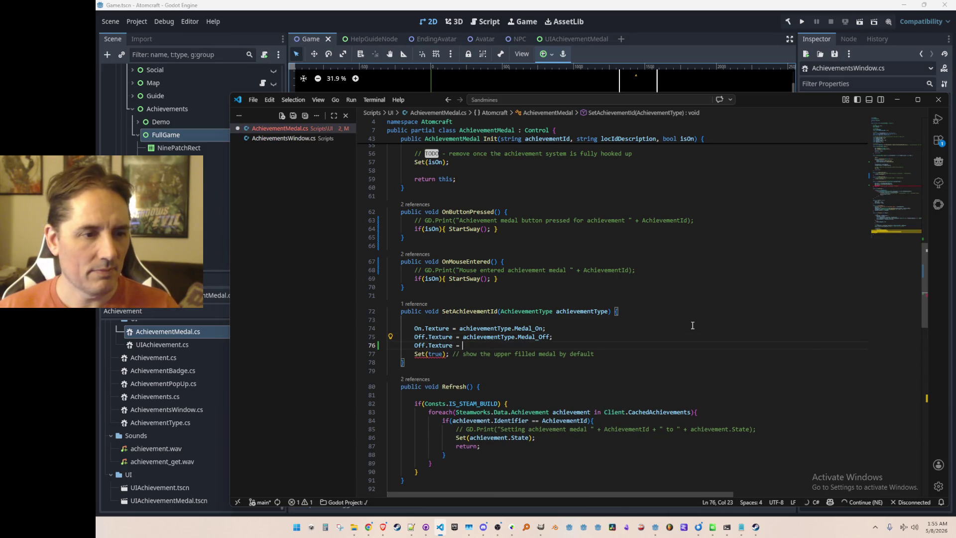
{"action": "key", "text": "BackSpace"}
{"action": "key", "text": "BackSpace"}
{"action": "key", "text": "BackSpace"}
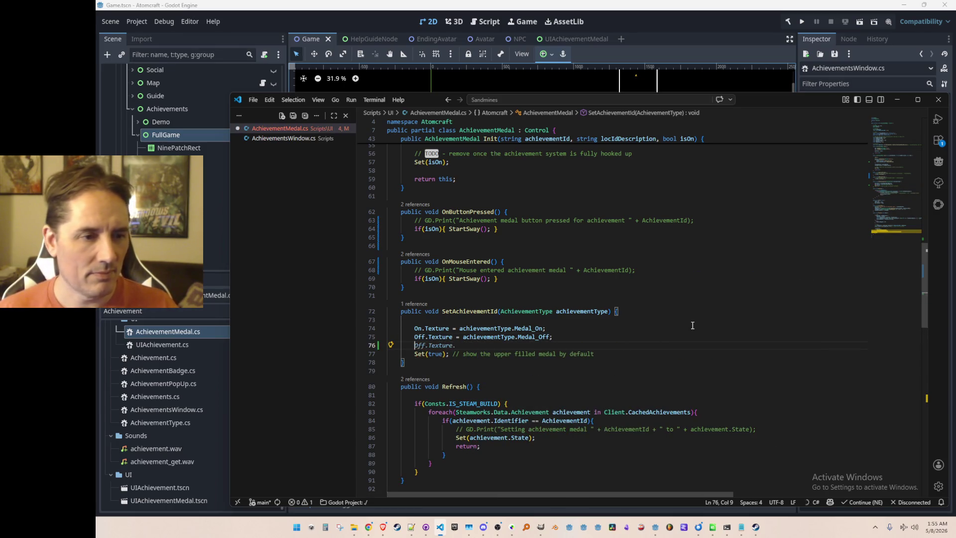
{"action": "key", "text": "BackSpace"}
{"action": "key", "text": "BackSpace"}
{"action": "key", "text": "BackSpace"}
In Set(), comment out 'Off.Visible = !isOn;' and add 'Off.Visible = true;' below it
{"action": "scroll", "coordinate": [692, 325], "scroll_direction": "up", "scroll_amount": 5}
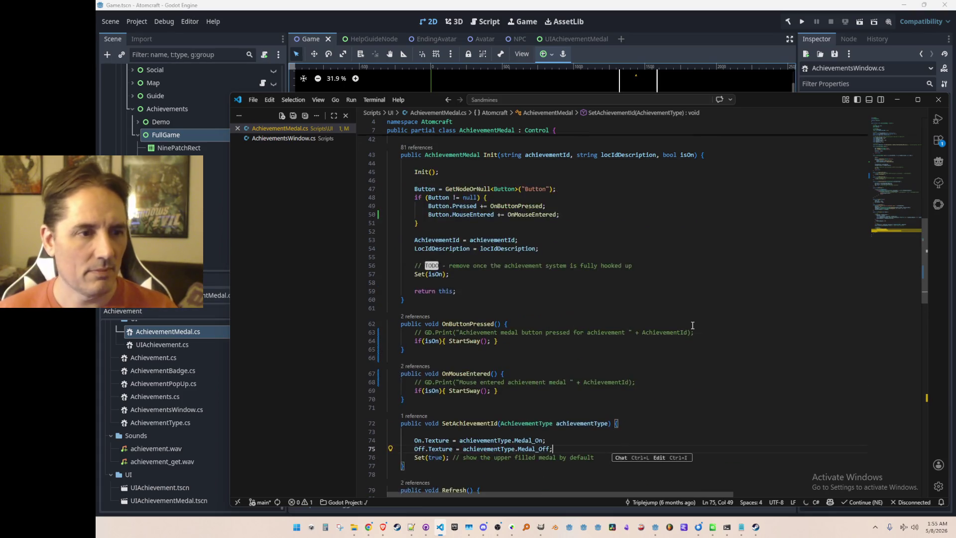
{"action": "scroll", "coordinate": [692, 325], "scroll_direction": "up", "scroll_amount": 5}
{"action": "scroll", "coordinate": [697, 321], "scroll_direction": "down", "scroll_amount": 12}
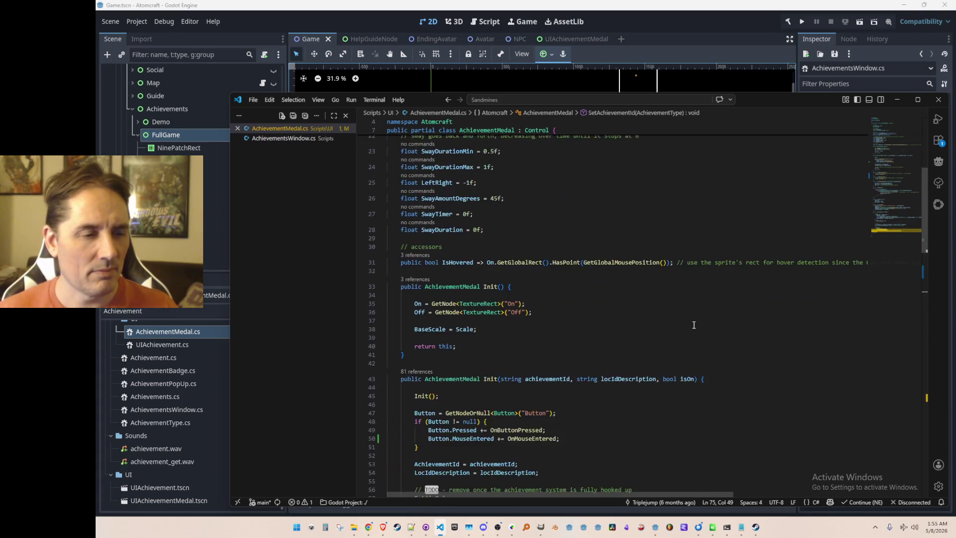
{"action": "scroll", "coordinate": [700, 319], "scroll_direction": "down", "scroll_amount": 11}
{"action": "left_click", "coordinate": [670, 223]}
{"action": "scroll", "coordinate": [670, 222], "scroll_direction": "down", "scroll_amount": 1}
{"action": "key", "text": "Down"}
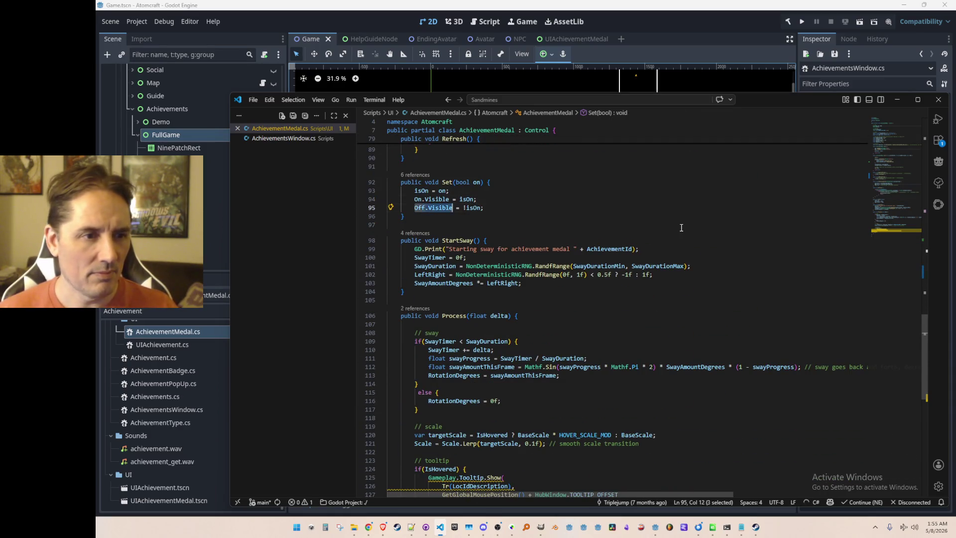
{"action": "key", "text": "ctrl+slash"}
{"action": "key", "text": "Return"}
{"action": "type", "text": "Off.Visible "}
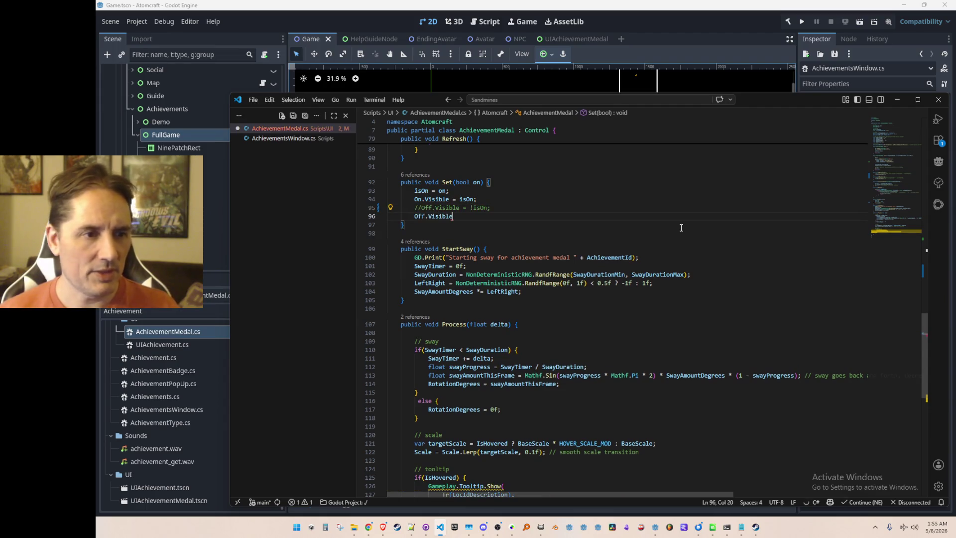
{"action": "type", "text": "= true;"}
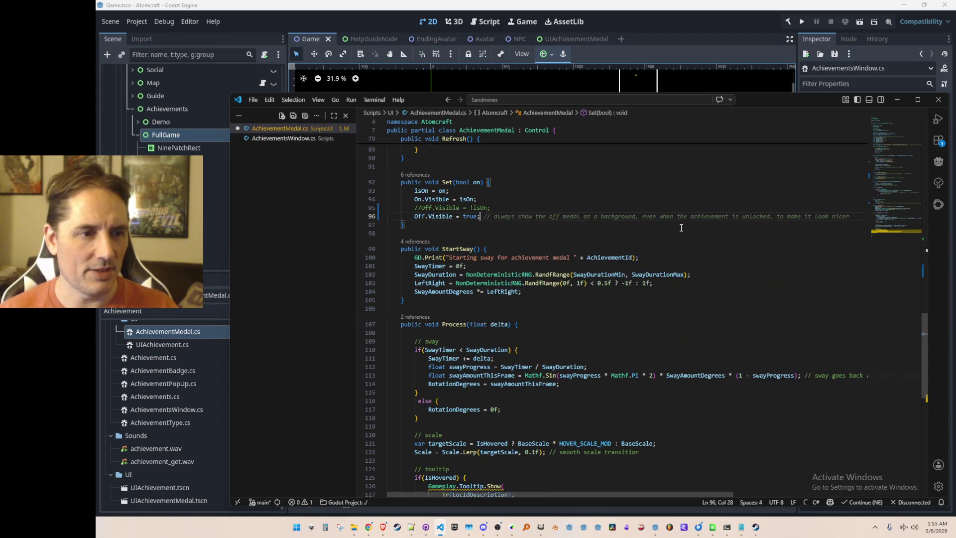
{"action": "key", "text": "Escape"}
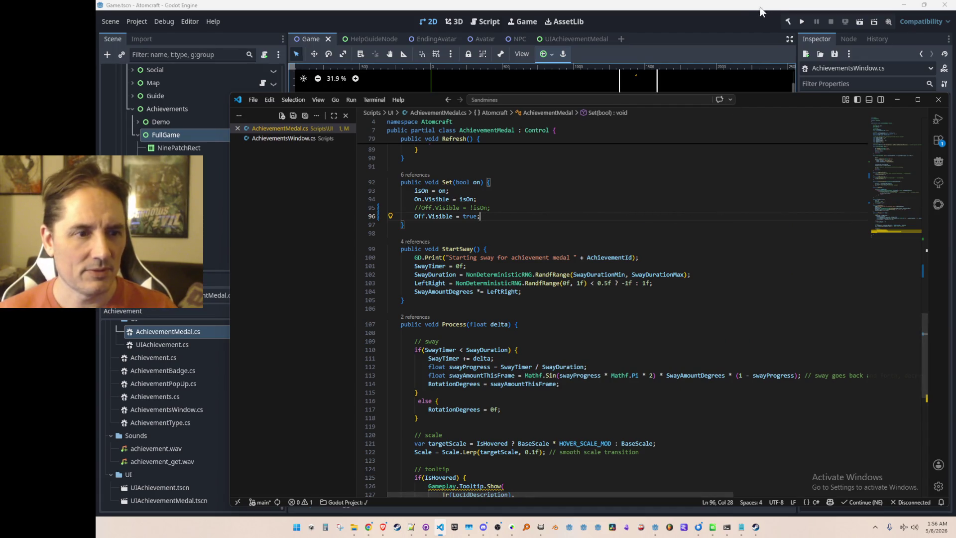
{"action": "left_click", "coordinate": [784, 37]}
Run Atomcraft from Godot and move the YouTube browser window aside, keeping it in front
{"action": "left_click", "coordinate": [802, 21]}
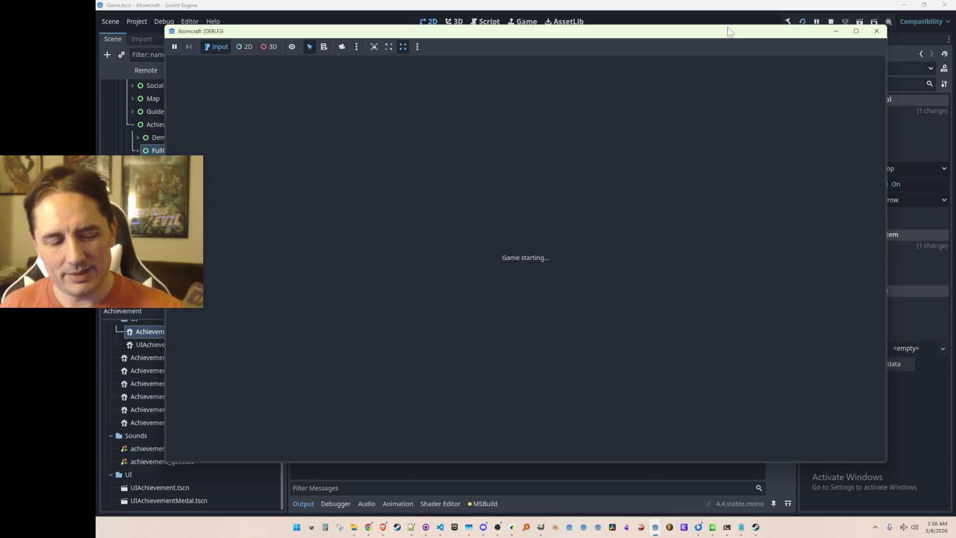
{"action": "left_click", "coordinate": [383, 527]}
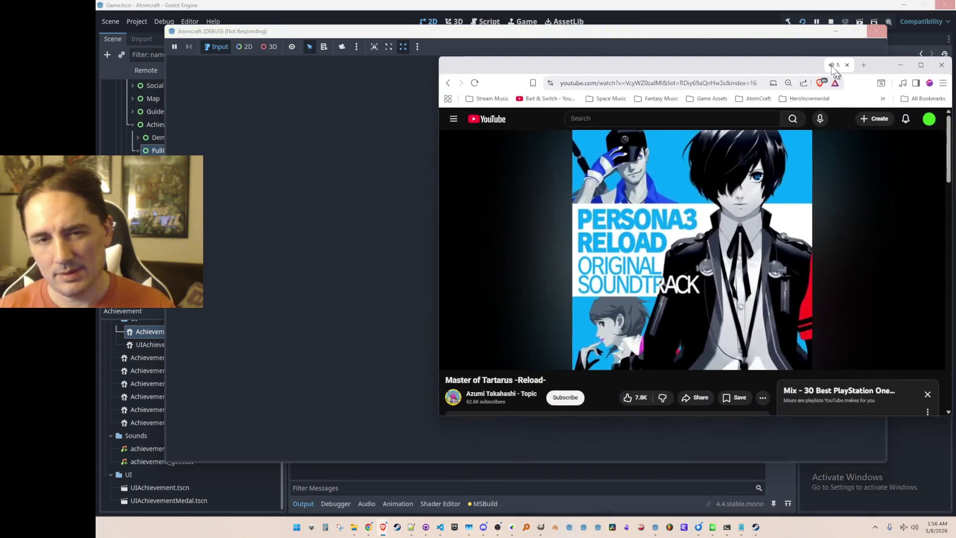
{"action": "left_click_drag", "start_coordinate": [835, 70], "coordinate": [828, 39]}
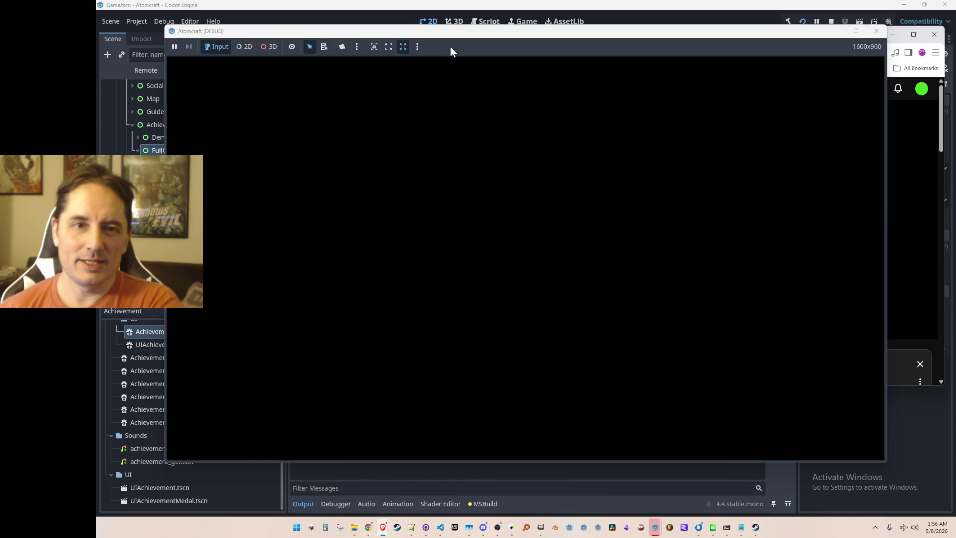
{"action": "left_click", "coordinate": [943, 134]}
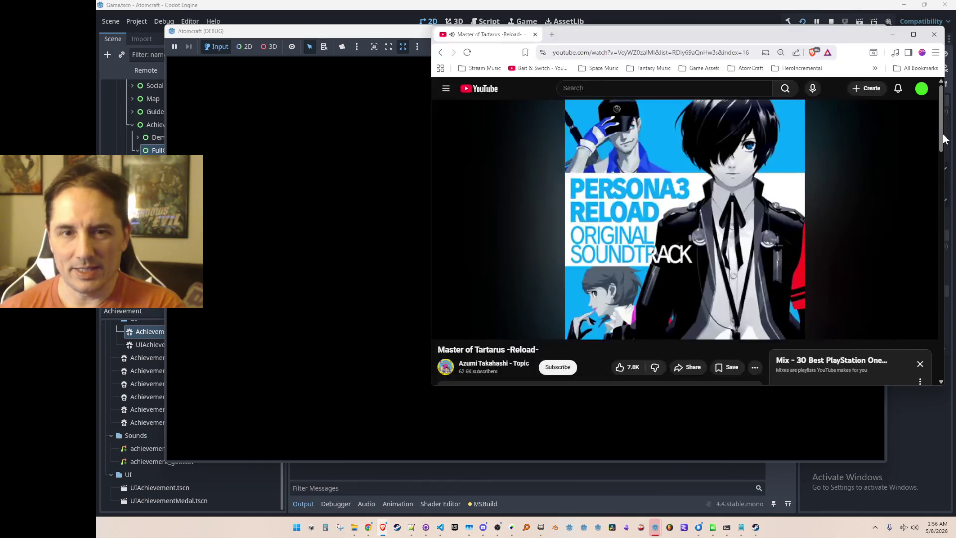
{"action": "left_click_drag", "start_coordinate": [658, 35], "coordinate": [651, 31]}
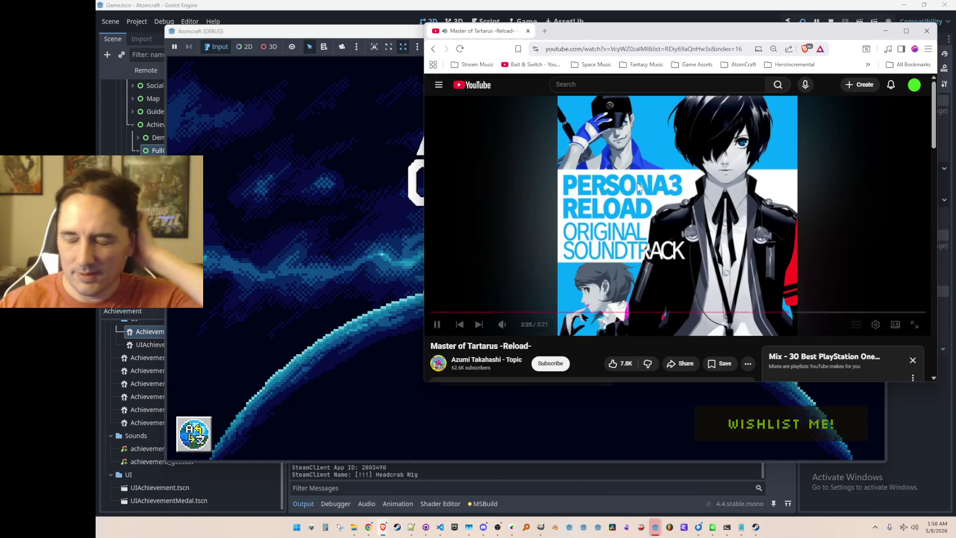
Load the NPC Test H world with profile A Test 4 and open the Achievements page
{"action": "left_click", "coordinate": [269, 70]}
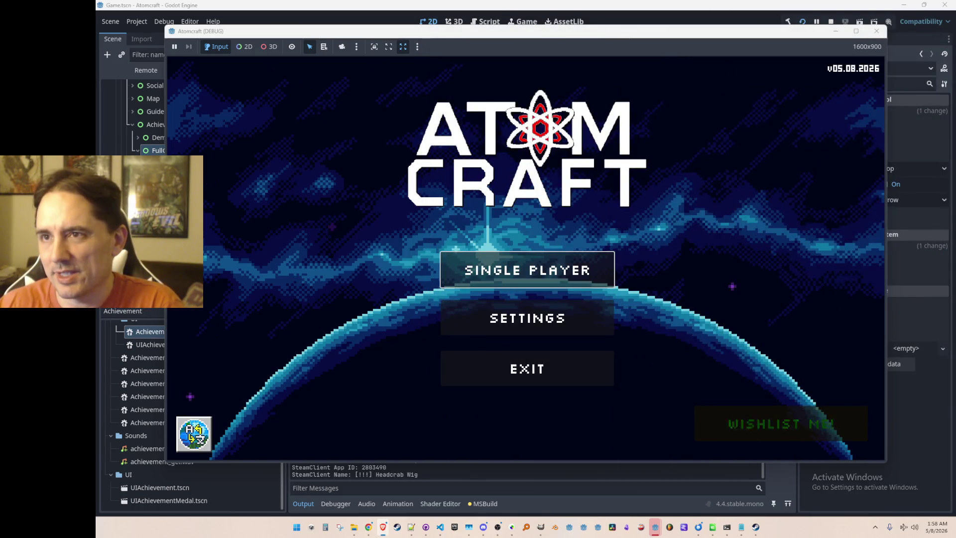
{"action": "left_click", "coordinate": [505, 275]}
{"action": "scroll", "coordinate": [547, 261], "scroll_direction": "down", "scroll_amount": 3}
{"action": "scroll", "coordinate": [545, 259], "scroll_direction": "up", "scroll_amount": 2}
{"action": "left_click", "coordinate": [553, 230]}
{"action": "scroll", "coordinate": [602, 224], "scroll_direction": "down", "scroll_amount": 15}
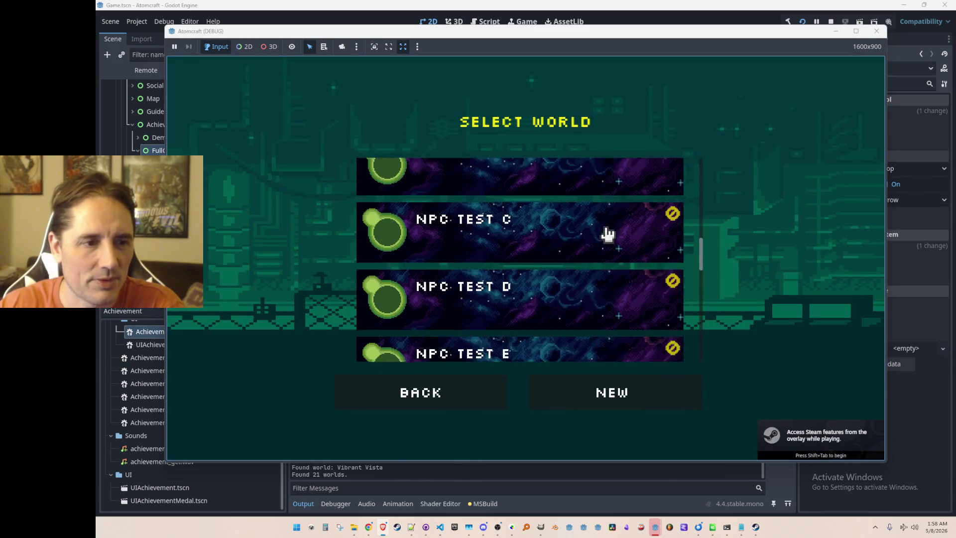
{"action": "left_click", "coordinate": [602, 226]}
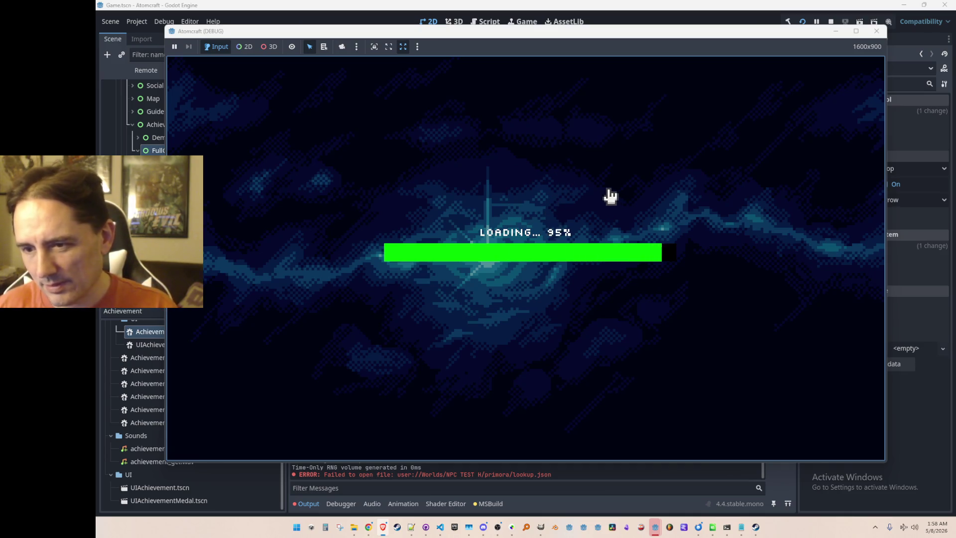
{"action": "key", "text": "Tab"}
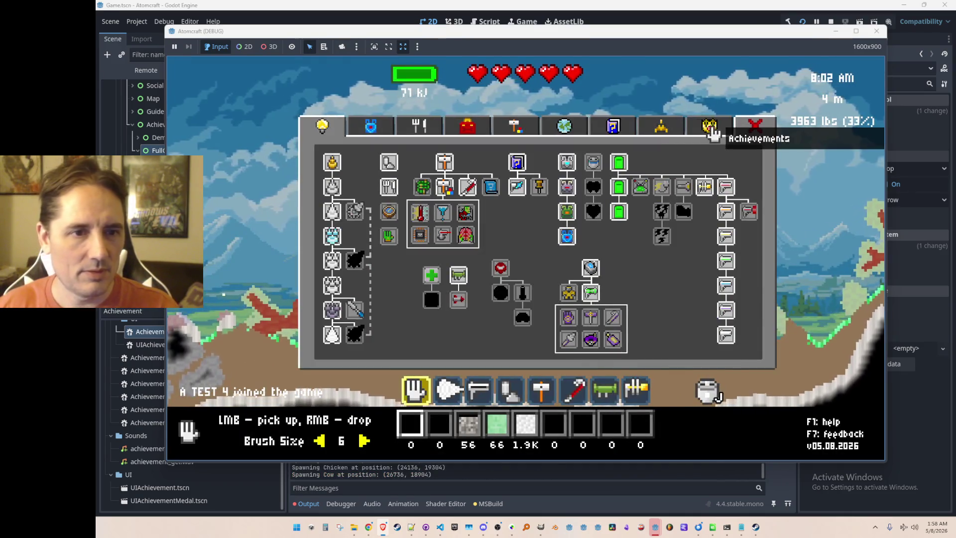
{"action": "left_click", "coordinate": [710, 126]}
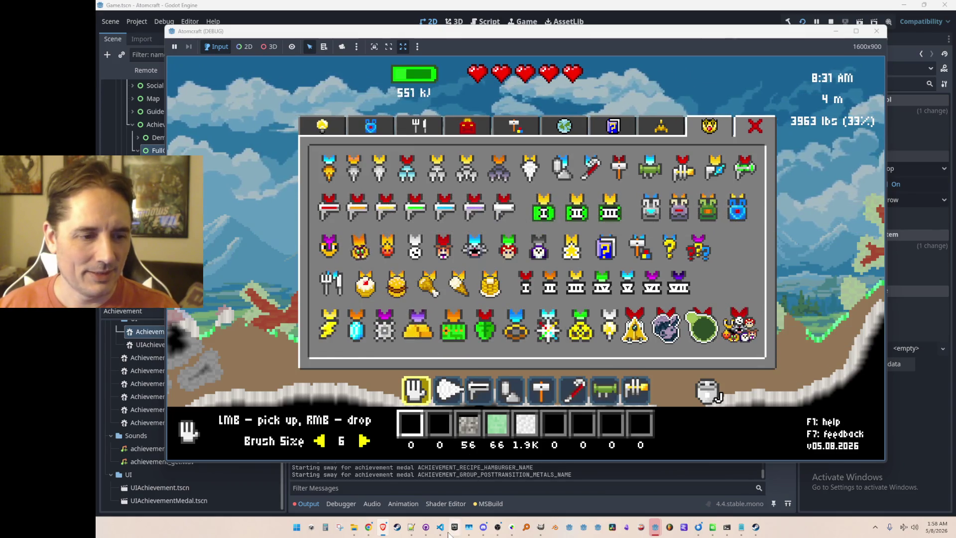
Close the Epic Games splash and minimize VS Code to view the medals, then stop the game
{"action": "mouse_move", "coordinate": [440, 527]}
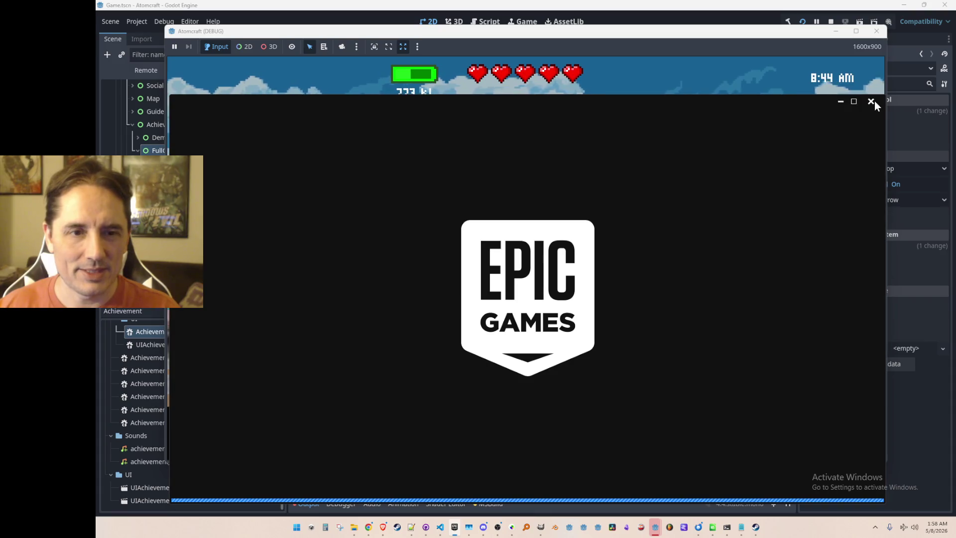
{"action": "left_click", "coordinate": [873, 102]}
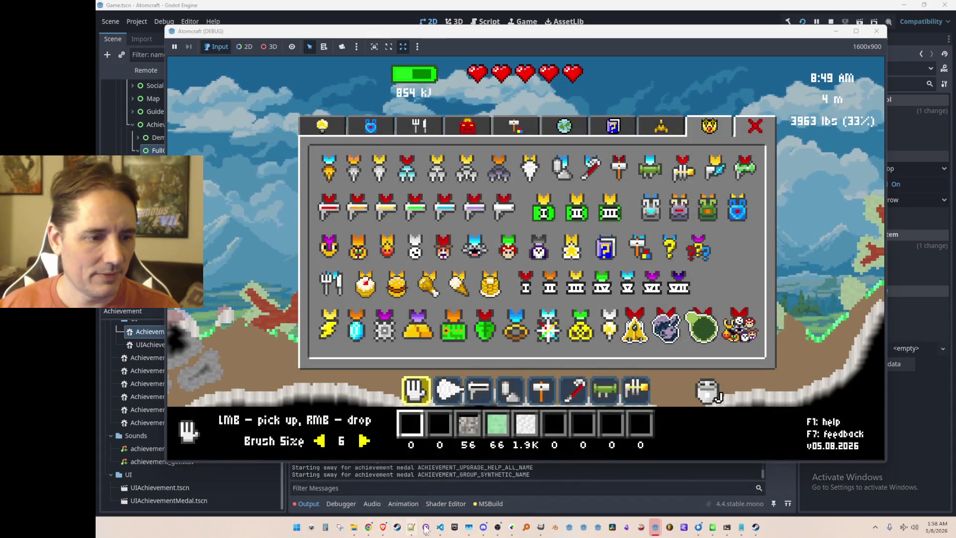
{"action": "left_click", "coordinate": [440, 527]}
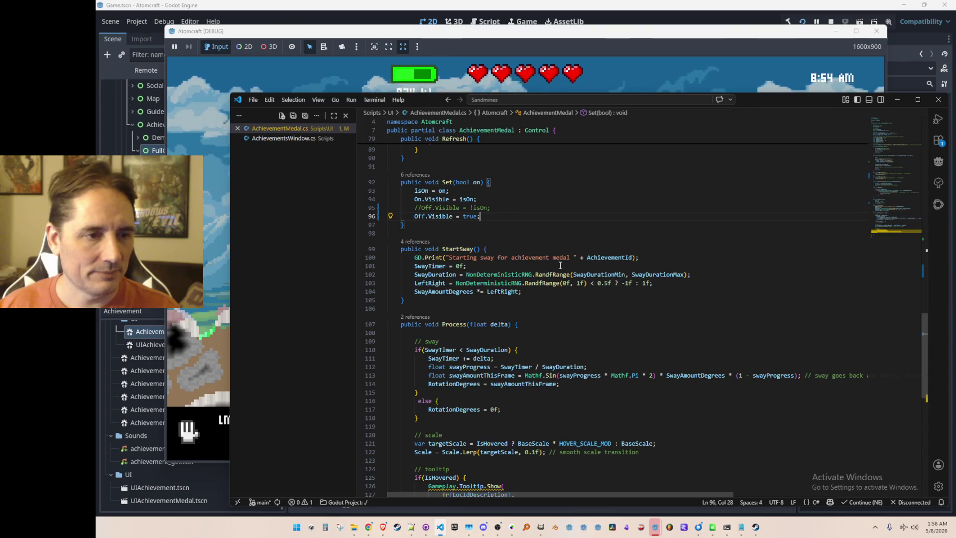
{"action": "left_click", "coordinate": [897, 100]}
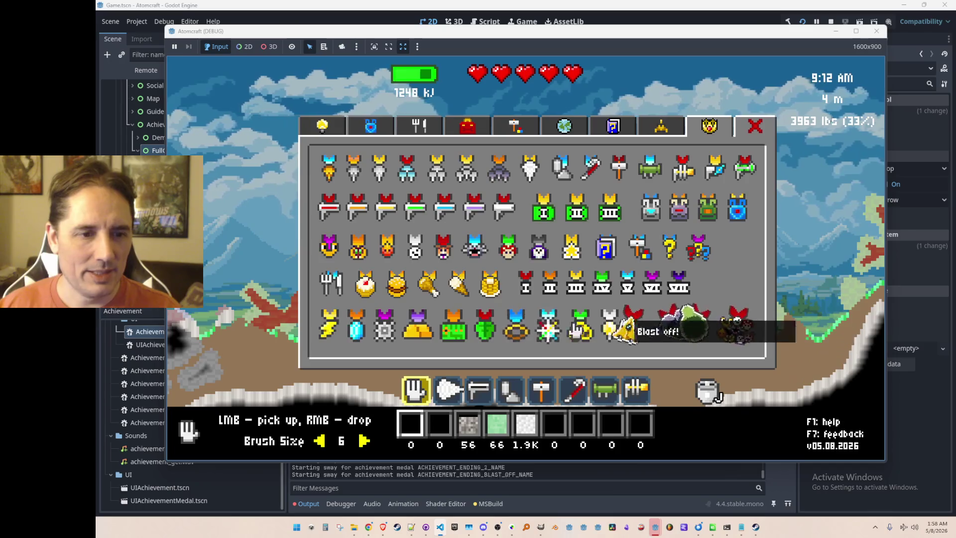
{"action": "left_click", "coordinate": [829, 22]}
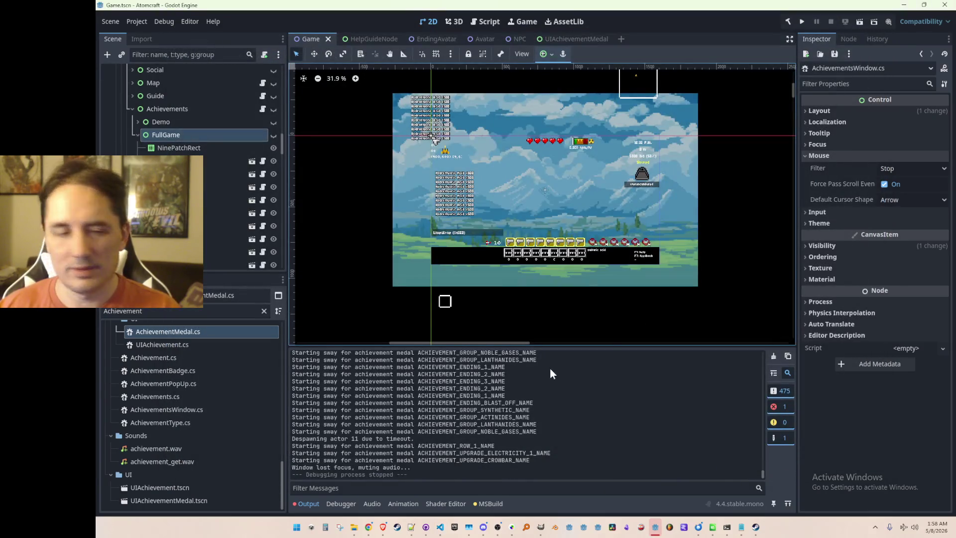
Search AchievementMedal.cs for other uses of Off.Visible and review the code around line 96
{"action": "left_click", "coordinate": [439, 529]}
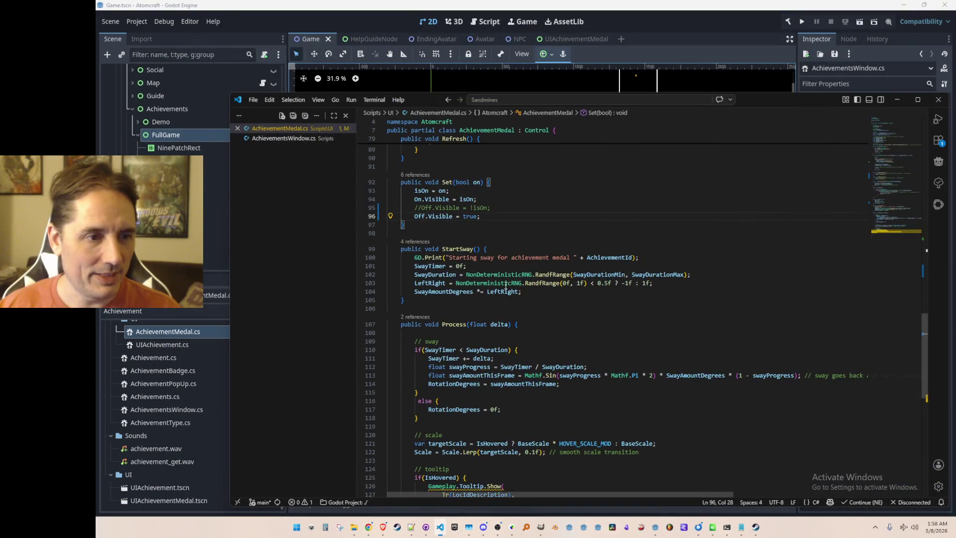
{"action": "scroll", "coordinate": [498, 247], "scroll_direction": "up", "scroll_amount": 2}
{"action": "left_click", "coordinate": [419, 262]}
{"action": "key", "text": "ctrl+Left"}
{"action": "key", "text": "ctrl+shift+Right"}
{"action": "key", "text": "ctrl+shift+Right"}
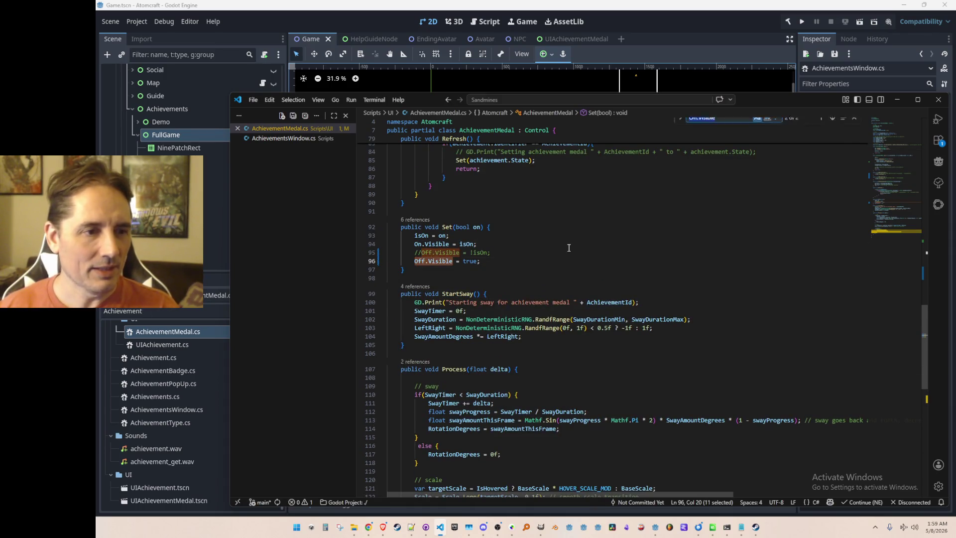
{"action": "key", "text": "ctrl+f"}
{"action": "key", "text": "Escape"}
{"action": "key", "text": "End"}
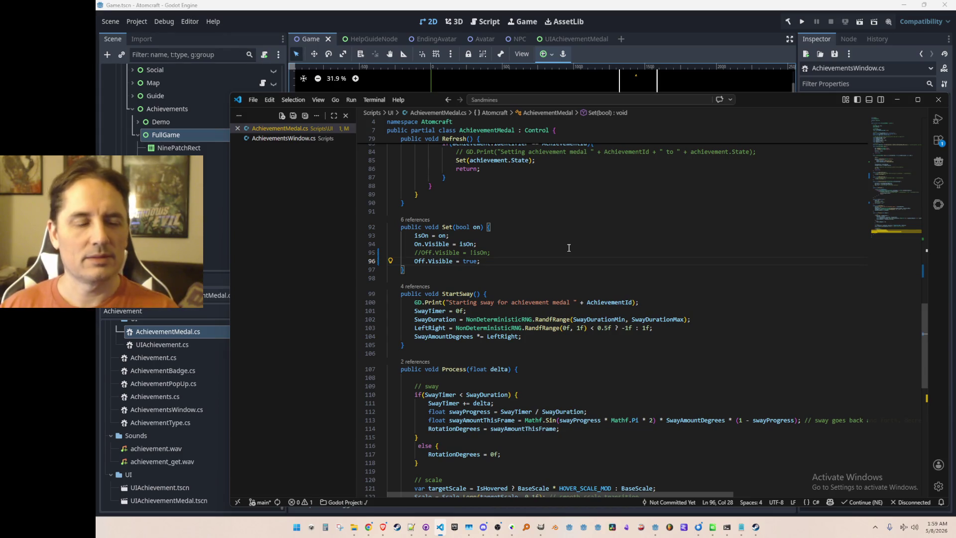
{"action": "key", "text": "Home"}
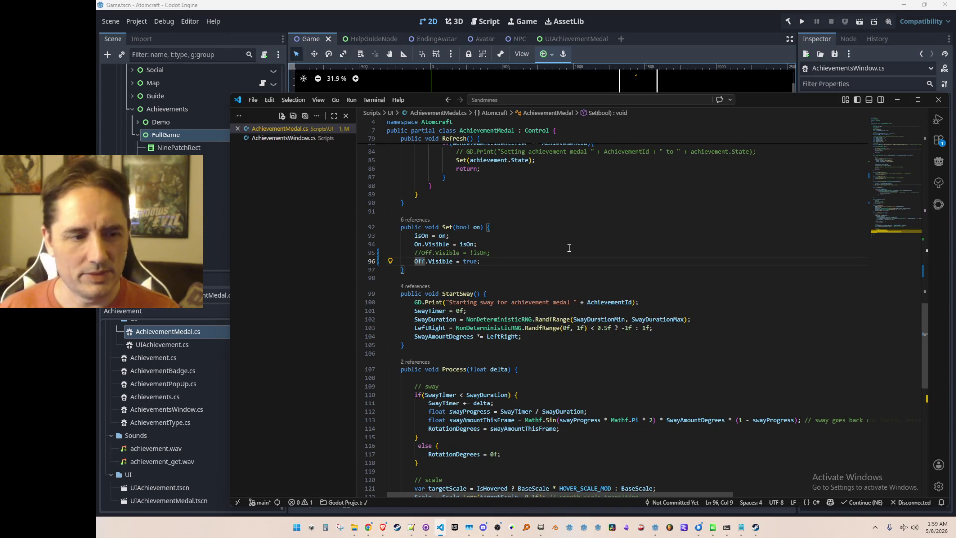
{"action": "scroll", "coordinate": [569, 248], "scroll_direction": "down", "scroll_amount": 6}
{"action": "scroll", "coordinate": [615, 251], "scroll_direction": "up", "scroll_amount": 15}
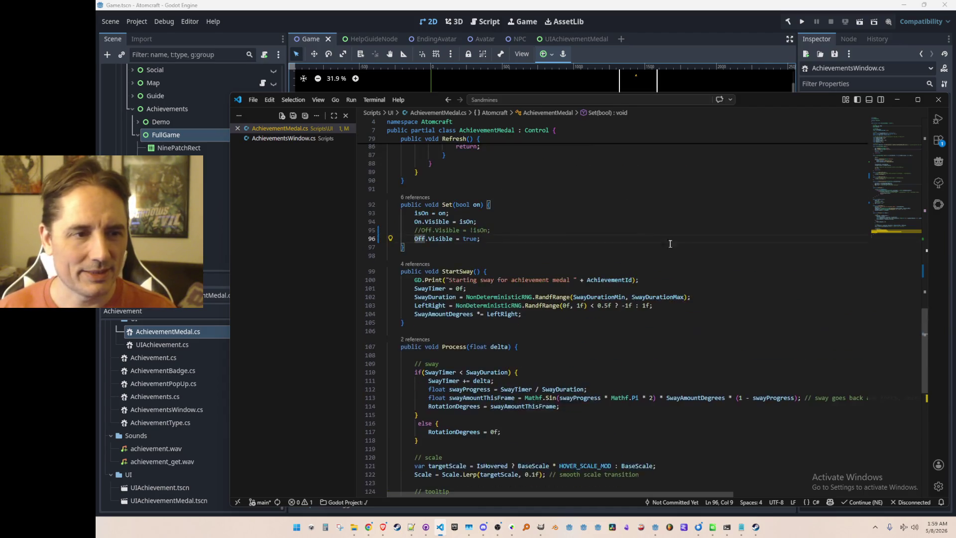
{"action": "scroll", "coordinate": [802, 248], "scroll_direction": "up", "scroll_amount": 8}
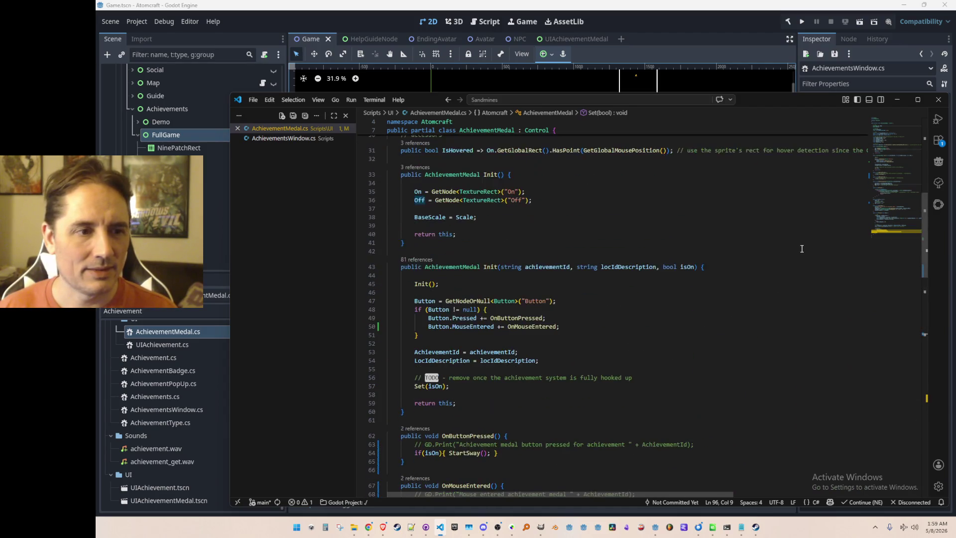
{"action": "scroll", "coordinate": [802, 248], "scroll_direction": "up", "scroll_amount": 2}
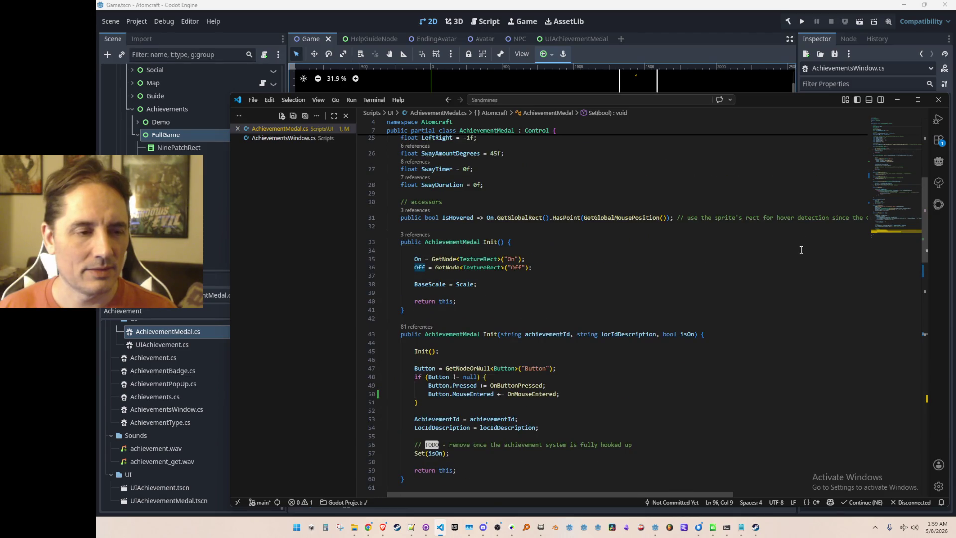
{"action": "scroll", "coordinate": [801, 249], "scroll_direction": "down", "scroll_amount": 9}
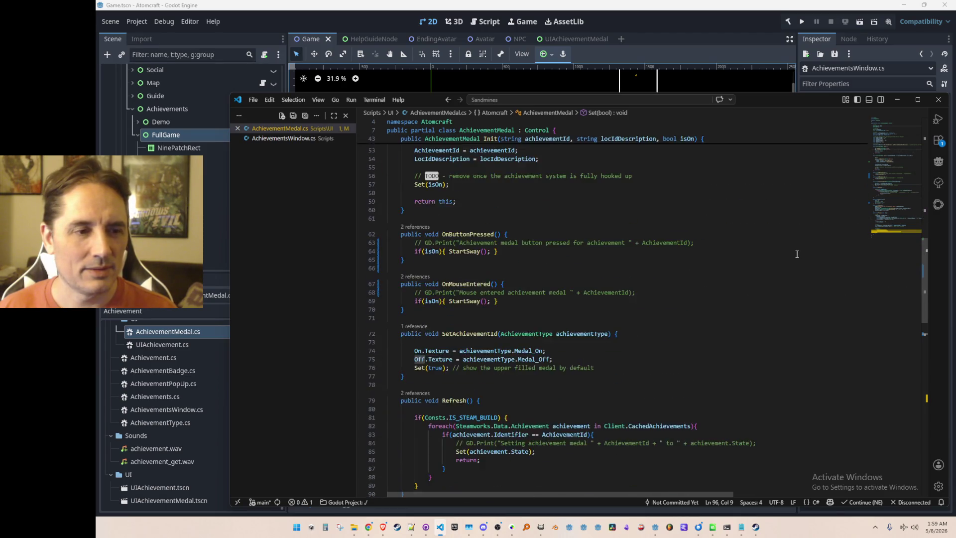
{"action": "scroll", "coordinate": [797, 254], "scroll_direction": "down", "scroll_amount": 5}
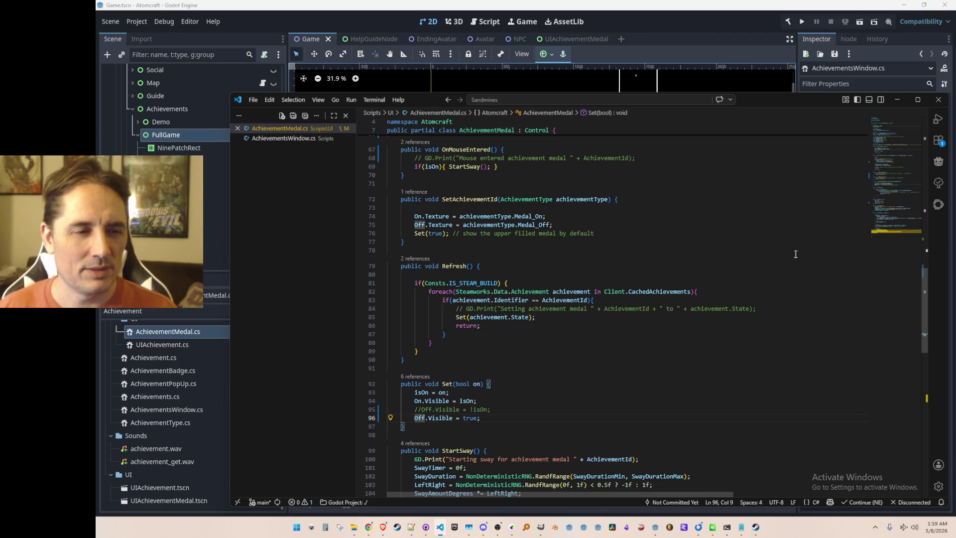
{"action": "scroll", "coordinate": [795, 254], "scroll_direction": "down", "scroll_amount": 6}
{"action": "scroll", "coordinate": [793, 254], "scroll_direction": "up", "scroll_amount": 6}
{"action": "scroll", "coordinate": [791, 254], "scroll_direction": "down", "scroll_amount": 3}
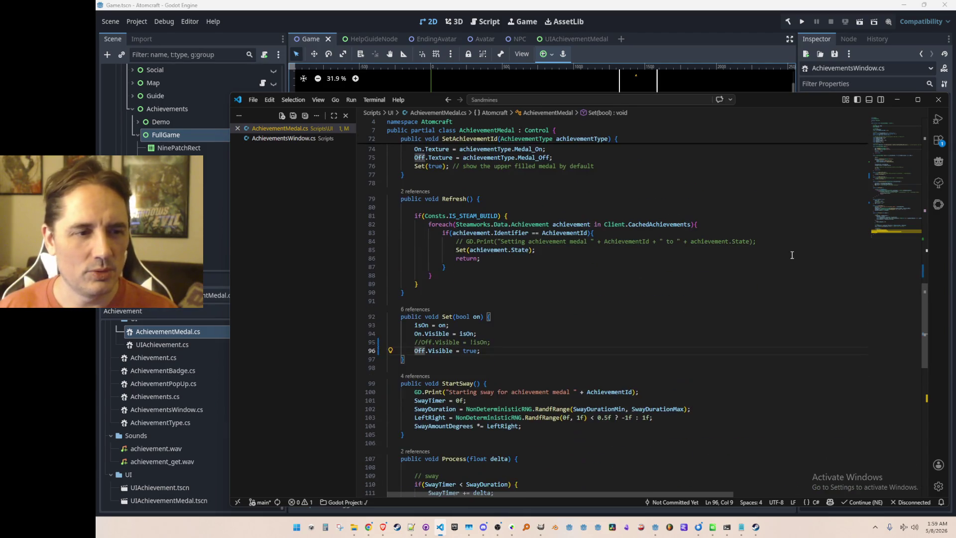
{"action": "scroll", "coordinate": [792, 255], "scroll_direction": "down", "scroll_amount": 9}
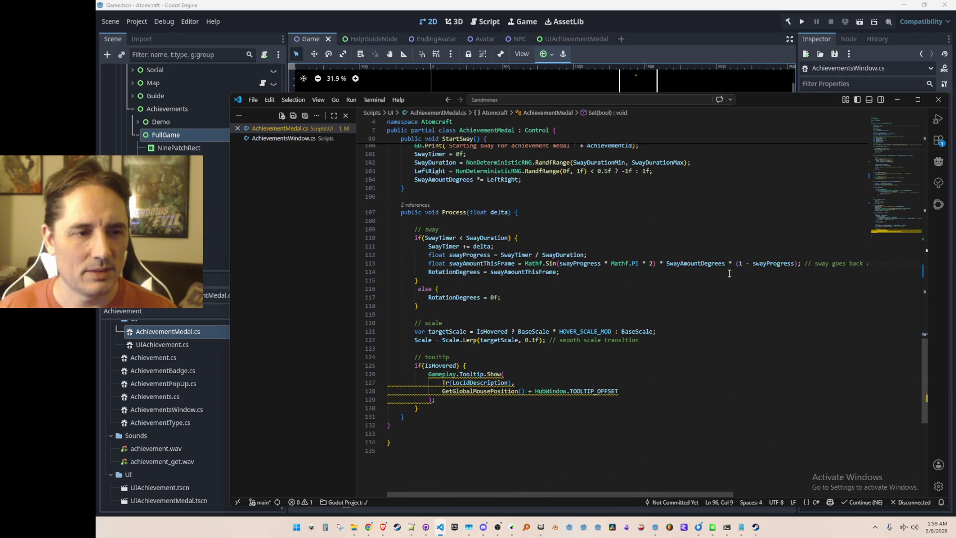
{"action": "scroll", "coordinate": [729, 274], "scroll_direction": "up", "scroll_amount": 5}
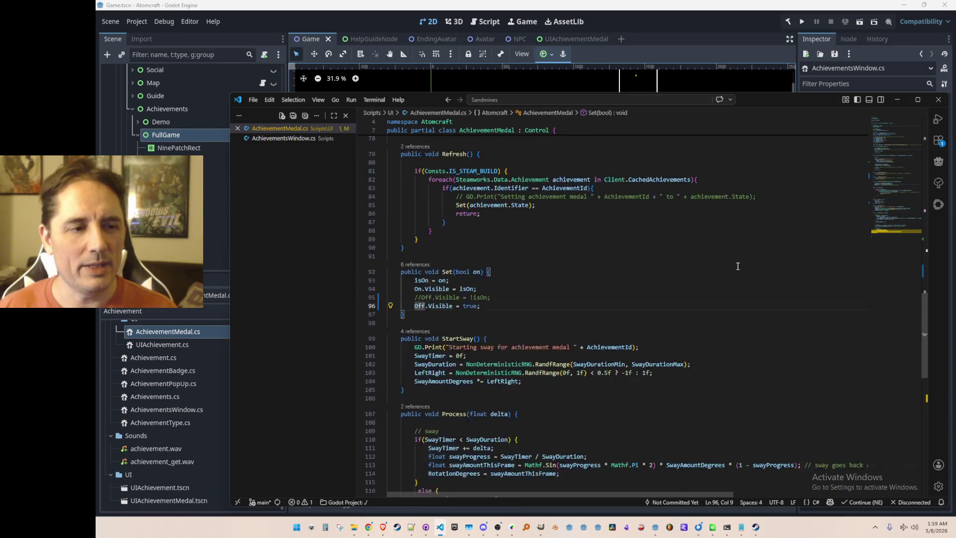
{"action": "scroll", "coordinate": [734, 270], "scroll_direction": "down", "scroll_amount": 6}
{"action": "scroll", "coordinate": [733, 272], "scroll_direction": "up", "scroll_amount": 4}
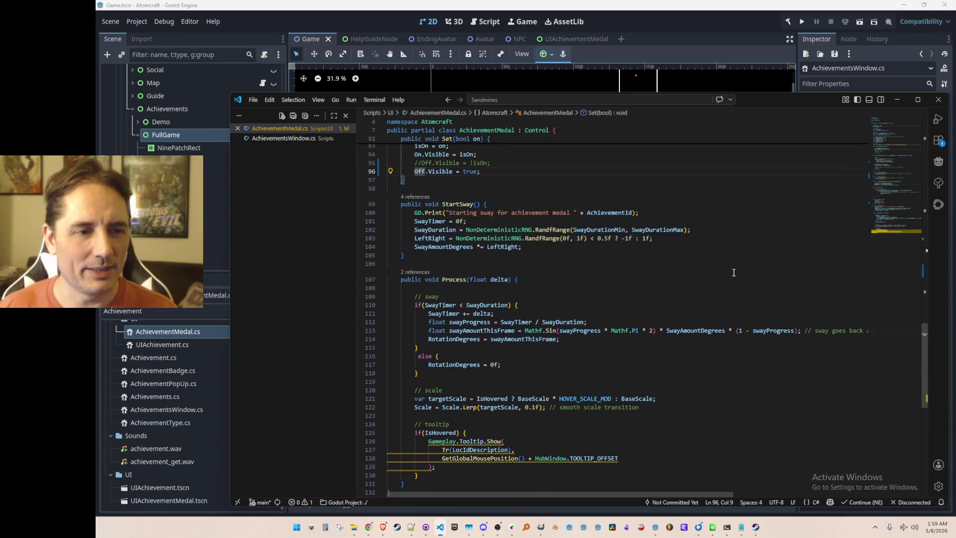
Inspect the On sprite and the sway code in Process, checking SwayAmountDegrees and RotationDegrees usage
{"action": "double_click", "coordinate": [420, 176]}
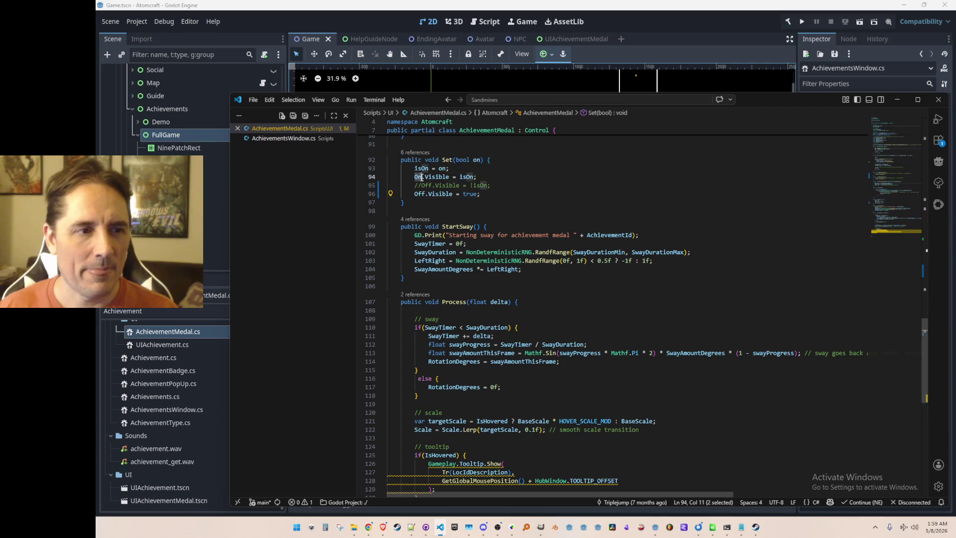
{"action": "key", "text": "End"}
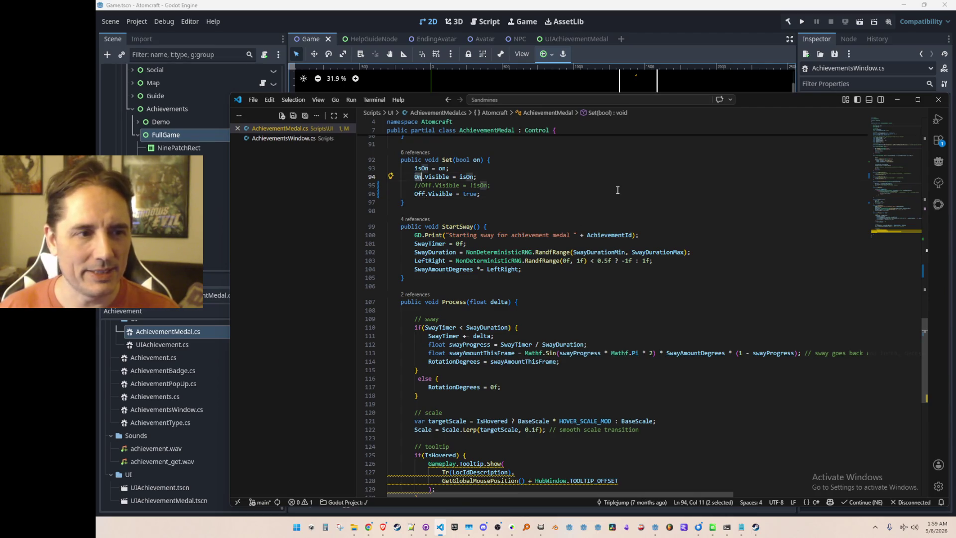
{"action": "scroll", "coordinate": [607, 224], "scroll_direction": "down", "scroll_amount": 4}
{"action": "left_click", "coordinate": [600, 250]}
{"action": "scroll", "coordinate": [572, 249], "scroll_direction": "up", "scroll_amount": 1}
{"action": "left_click", "coordinate": [520, 244]}
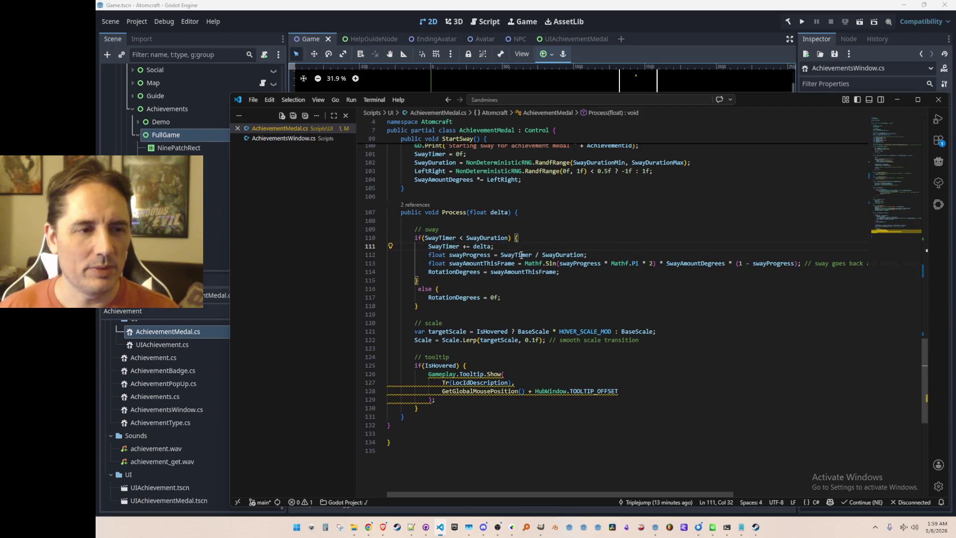
{"action": "left_click", "coordinate": [676, 263]}
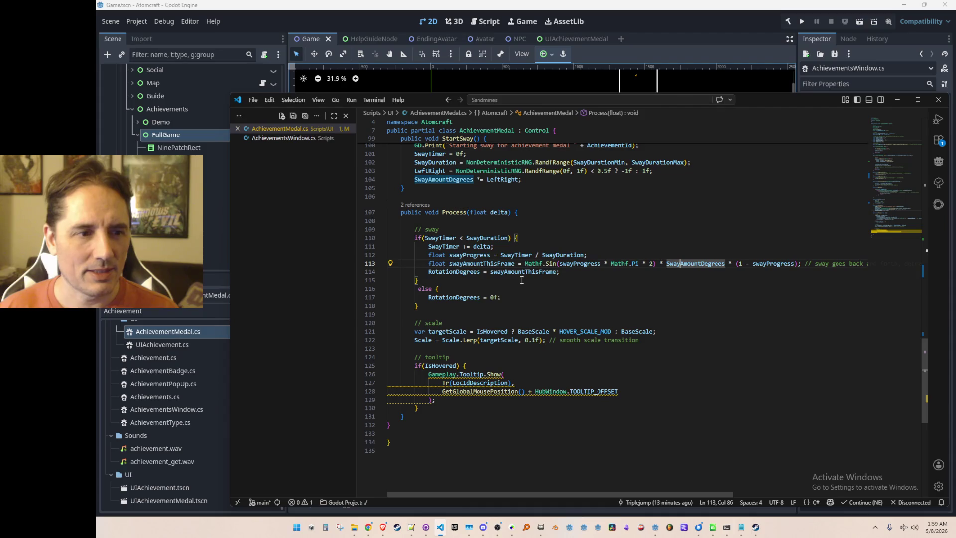
{"action": "left_click", "coordinate": [466, 296]}
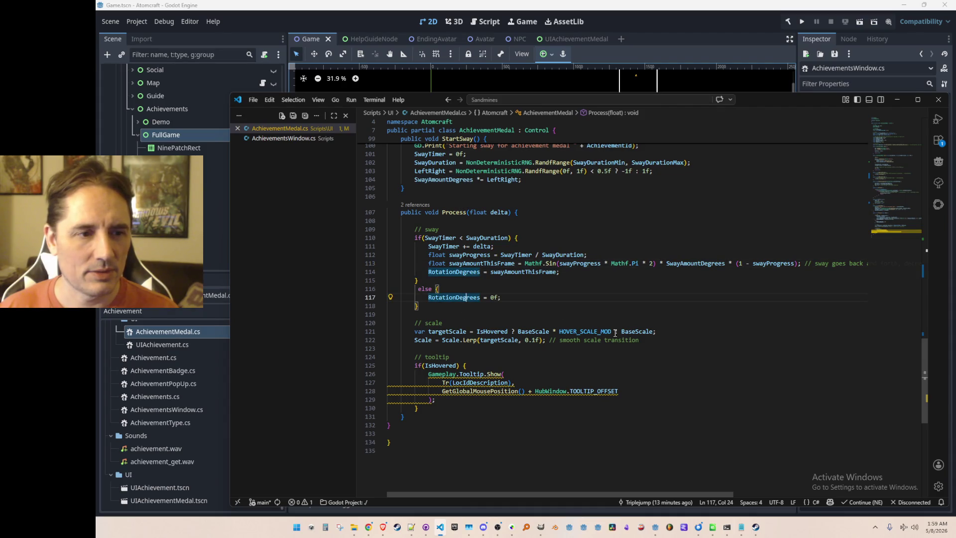
Prefix RotationDegrees with 'On.' on lines 114 and 117, save, and relaunch the game
{"action": "left_click", "coordinate": [483, 272]}
{"action": "key", "text": "Home"}
{"action": "type", "text": "On."}
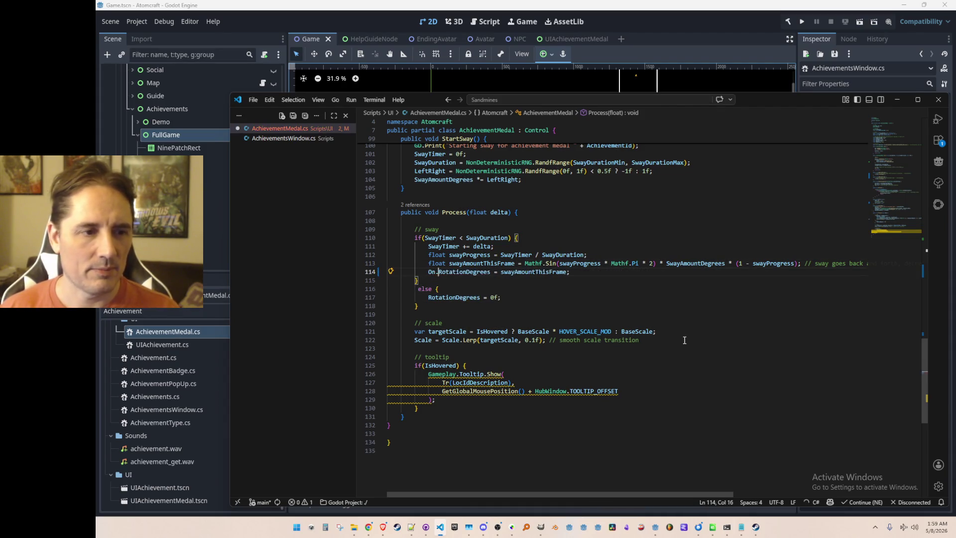
{"action": "key", "text": "Down"}
{"action": "key", "text": "Down"}
{"action": "key", "text": "Down"}
{"action": "key", "text": "Home"}
{"action": "type", "text": "On."}
{"action": "key", "text": "End"}
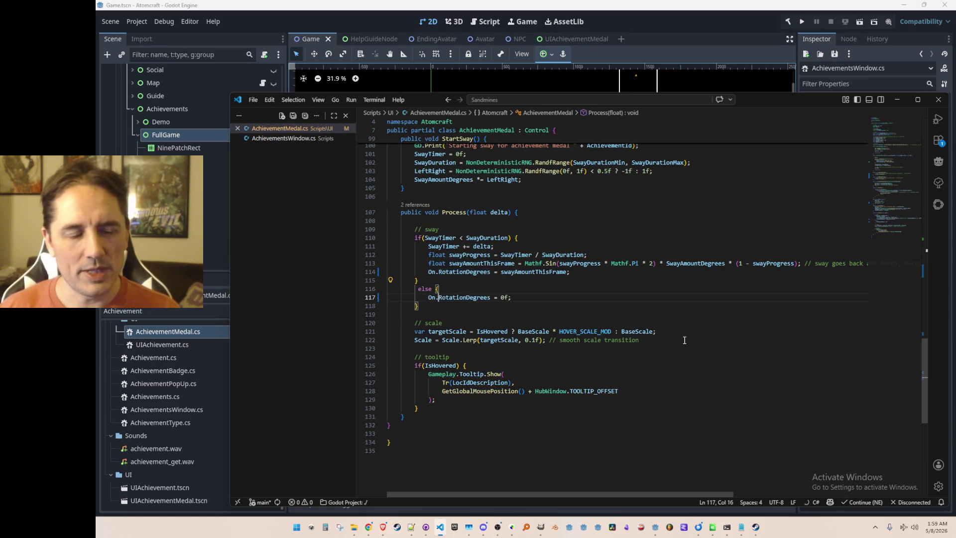
{"action": "left_click", "coordinate": [695, 25]}
{"action": "left_click", "coordinate": [802, 25]}
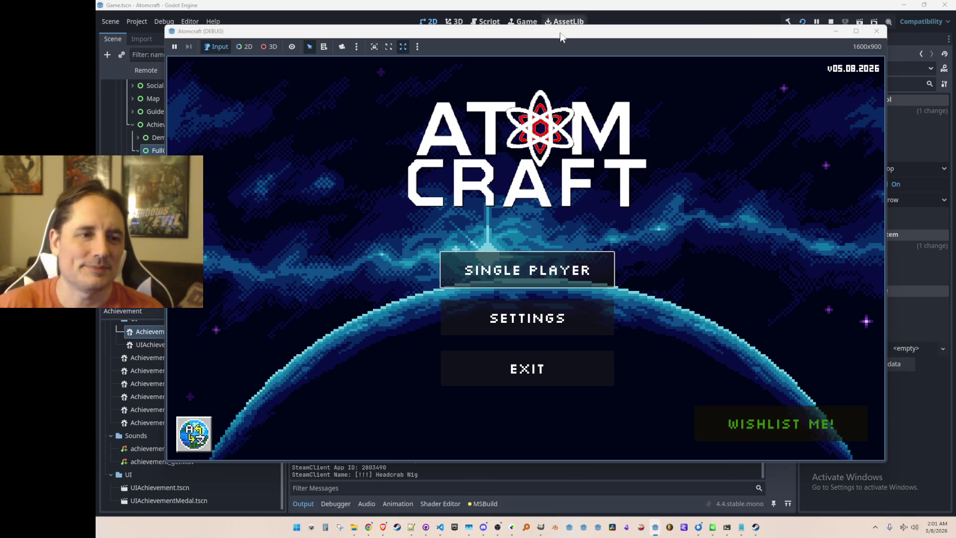
Choose Single Player, select profile A Test 6, and load the NPC Test H world
{"action": "left_click", "coordinate": [518, 275]}
{"action": "scroll", "coordinate": [538, 234], "scroll_direction": "down", "scroll_amount": 2}
{"action": "scroll", "coordinate": [538, 259], "scroll_direction": "down", "scroll_amount": 3}
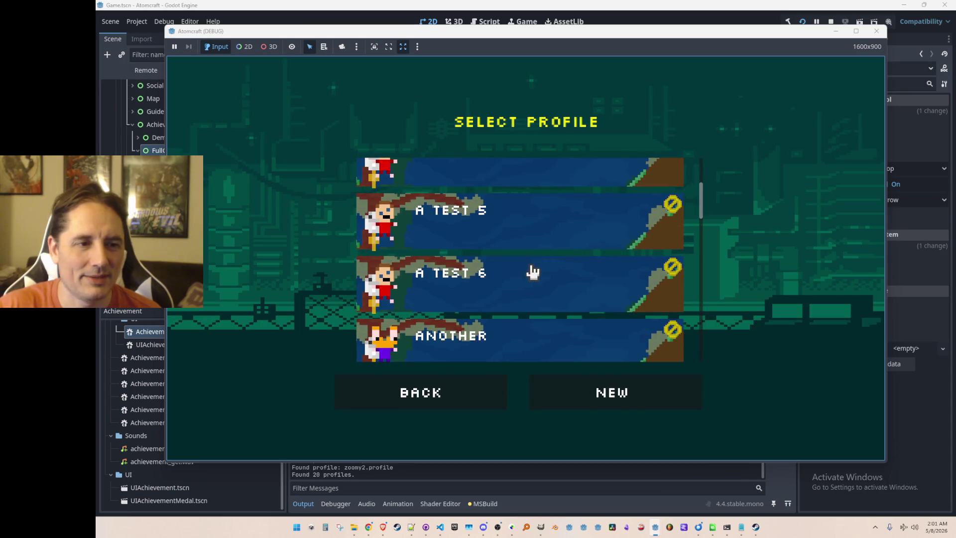
{"action": "left_click", "coordinate": [545, 266]}
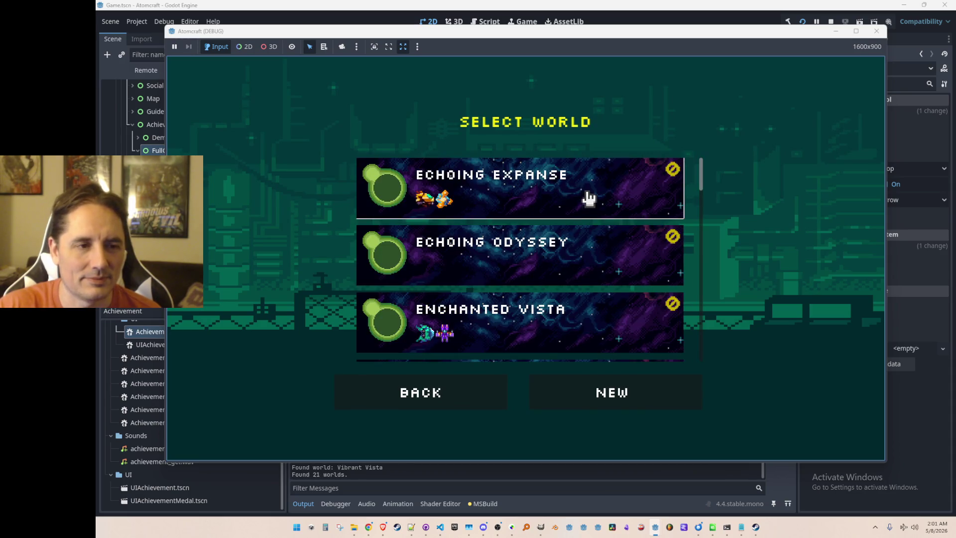
{"action": "scroll", "coordinate": [591, 209], "scroll_direction": "down", "scroll_amount": 10}
{"action": "scroll", "coordinate": [603, 209], "scroll_direction": "down", "scroll_amount": 3}
{"action": "left_click", "coordinate": [568, 247]}
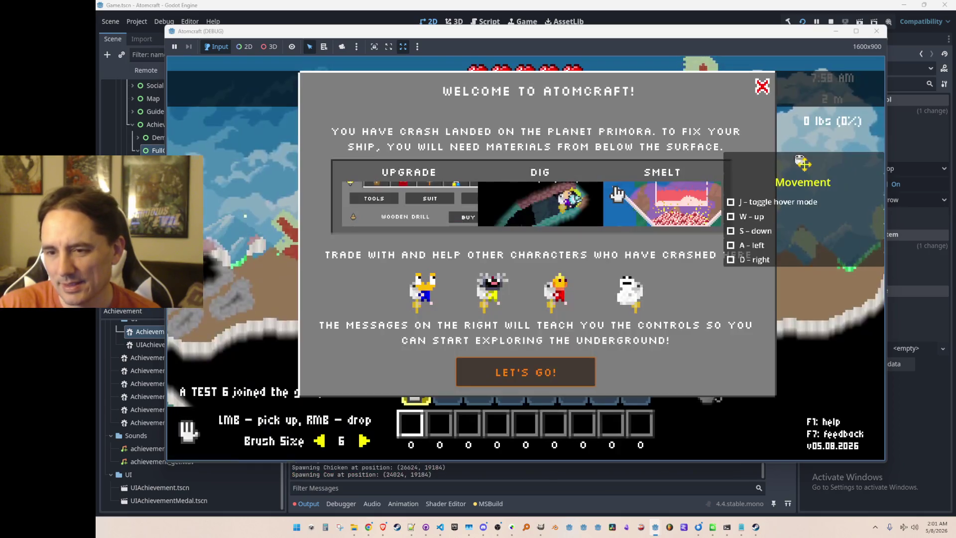
Enter the world, fly up, view the Achievements medal grid, then stop the game
{"action": "left_click", "coordinate": [527, 370]}
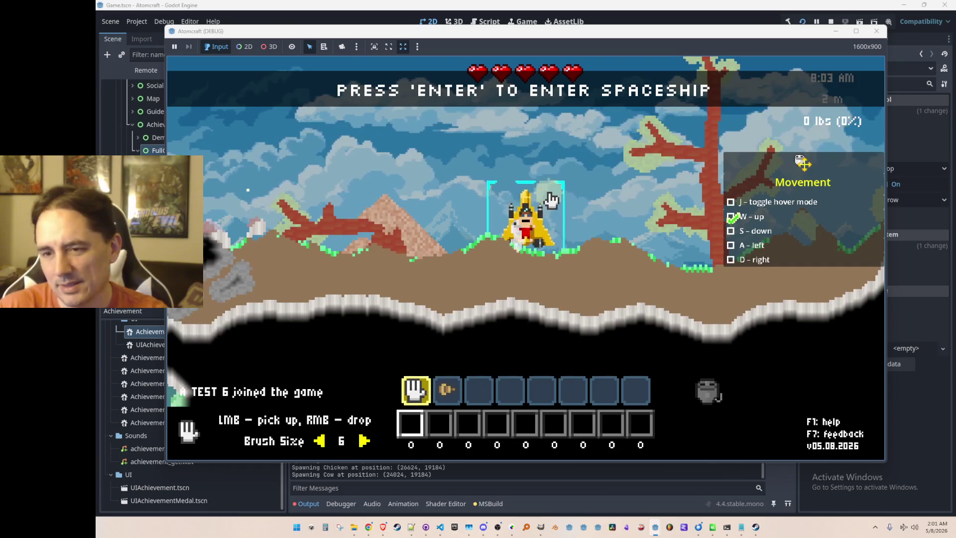
{"action": "key", "text": "w"}
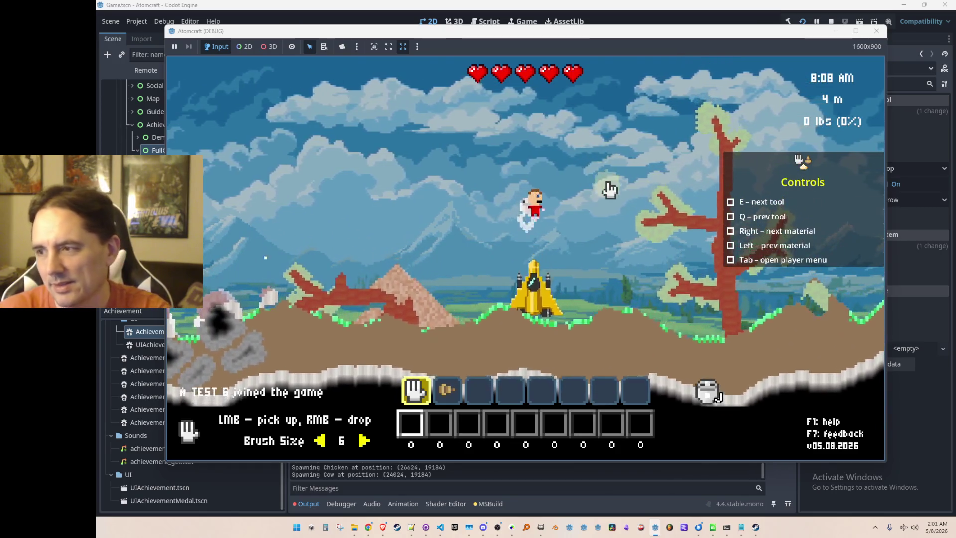
{"action": "key", "text": "Tab"}
{"action": "left_click", "coordinate": [677, 129]}
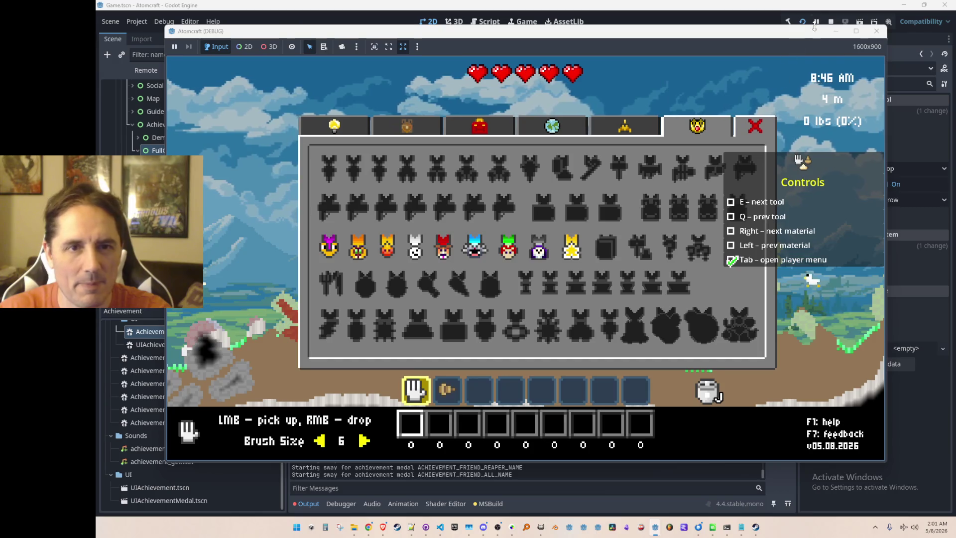
{"action": "left_click", "coordinate": [830, 20]}
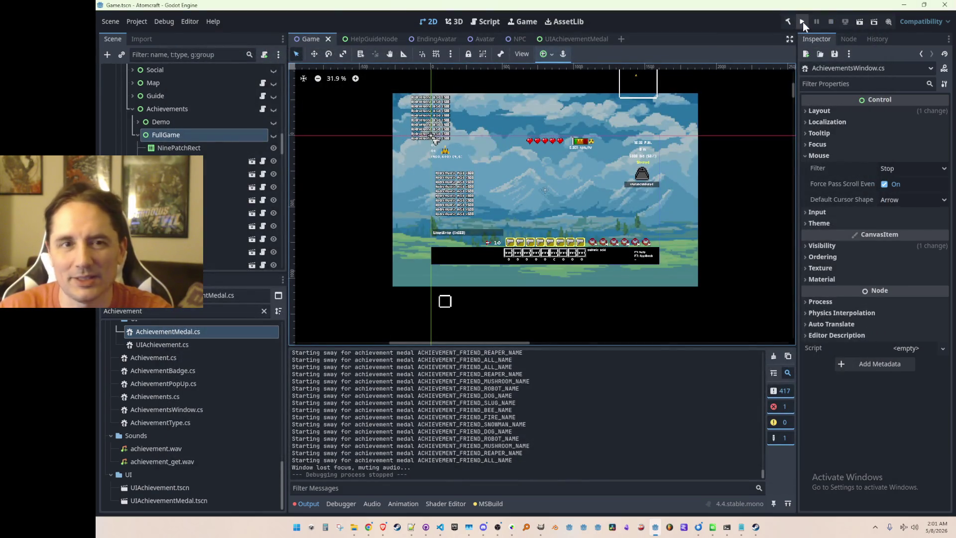
Relaunch Atomcraft and load the NPC TEST H world with profile A TEST 4 in Single Player
{"action": "left_click", "coordinate": [802, 22]}
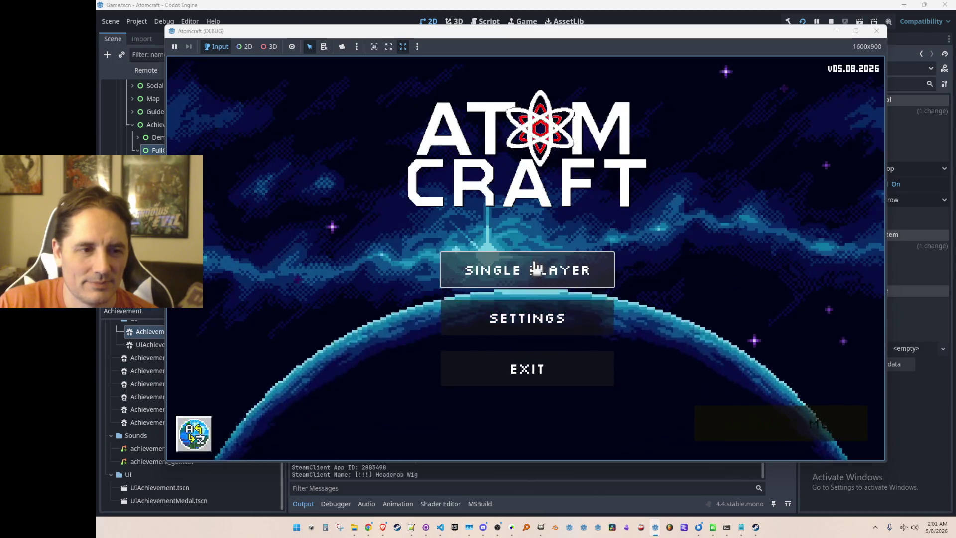
{"action": "left_click", "coordinate": [533, 265]}
{"action": "scroll", "coordinate": [535, 241], "scroll_direction": "down", "scroll_amount": 1}
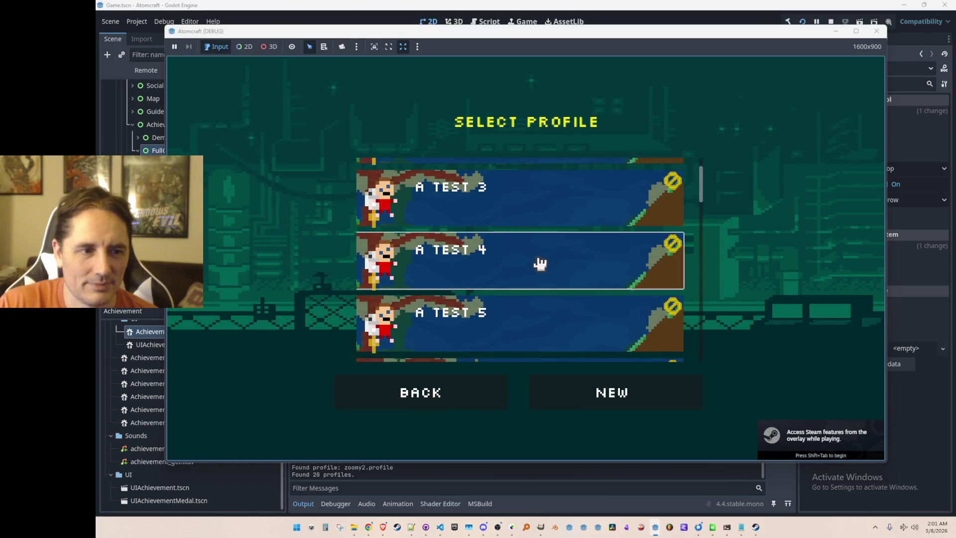
{"action": "left_click", "coordinate": [540, 265]}
{"action": "scroll", "coordinate": [548, 245], "scroll_direction": "down", "scroll_amount": 10}
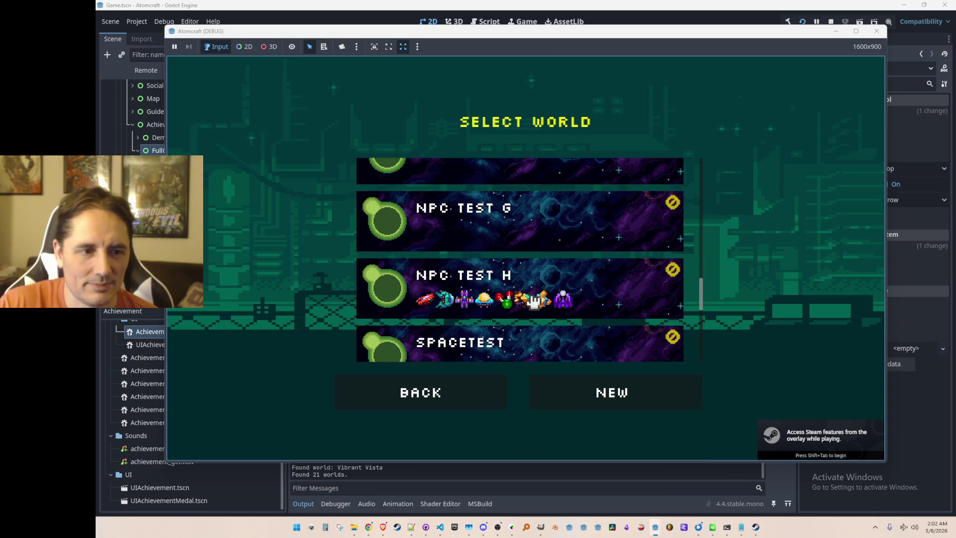
{"action": "left_click", "coordinate": [533, 301]}
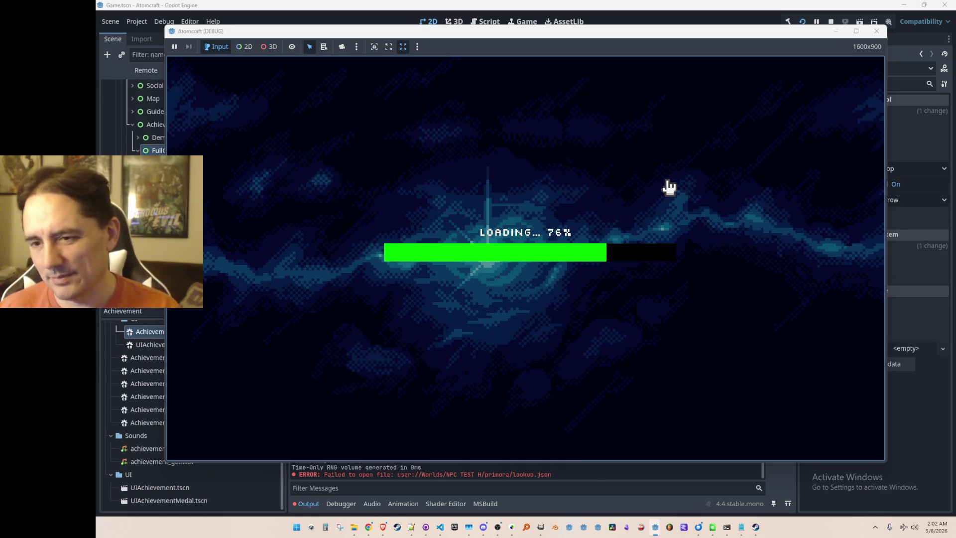
Open the player menu's Achievements grid to check the coloured unlocked medals, then stop the game
{"action": "key", "text": "i"}
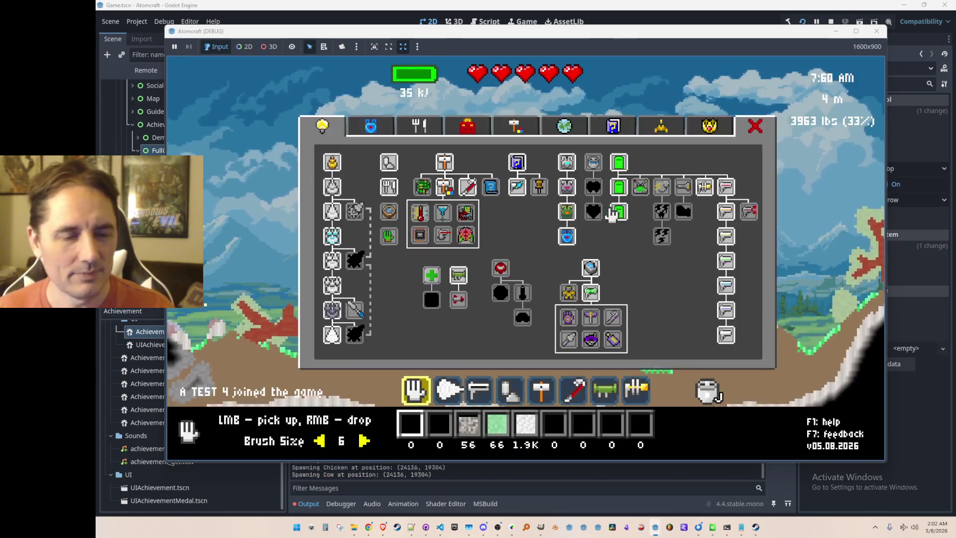
{"action": "left_click", "coordinate": [709, 126]}
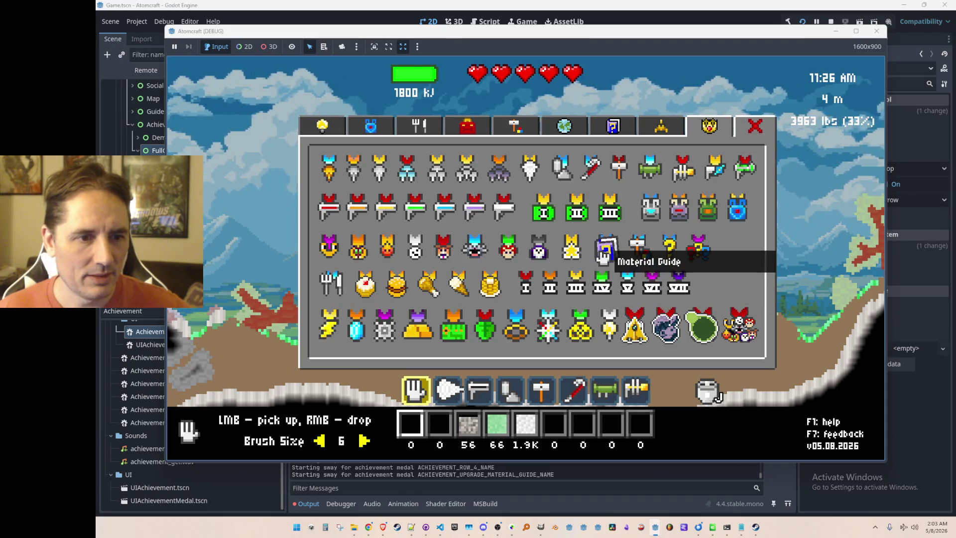
{"action": "left_click", "coordinate": [831, 22]}
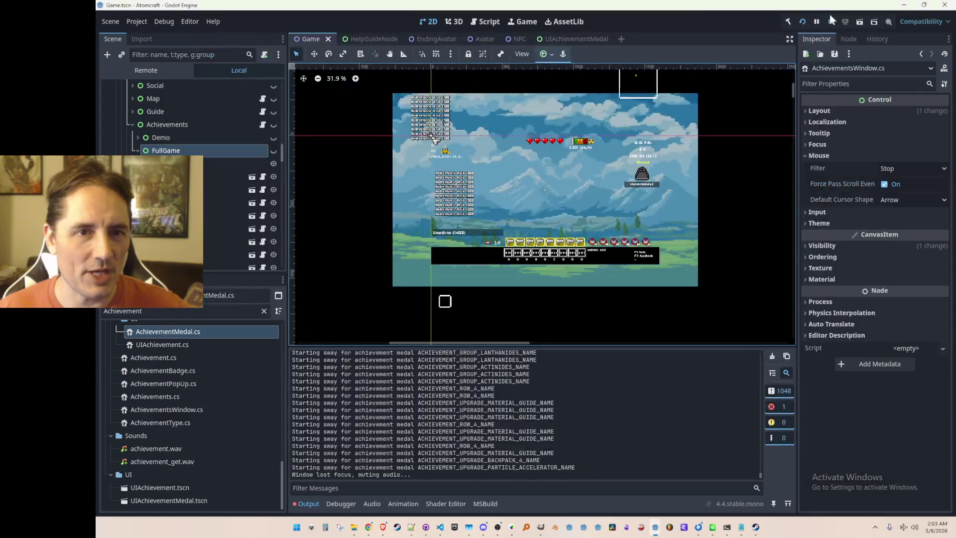
Scroll through AchievementMedal.cs's sway, hover-scale and Init code, then relaunch the game
{"action": "left_click", "coordinate": [441, 527]}
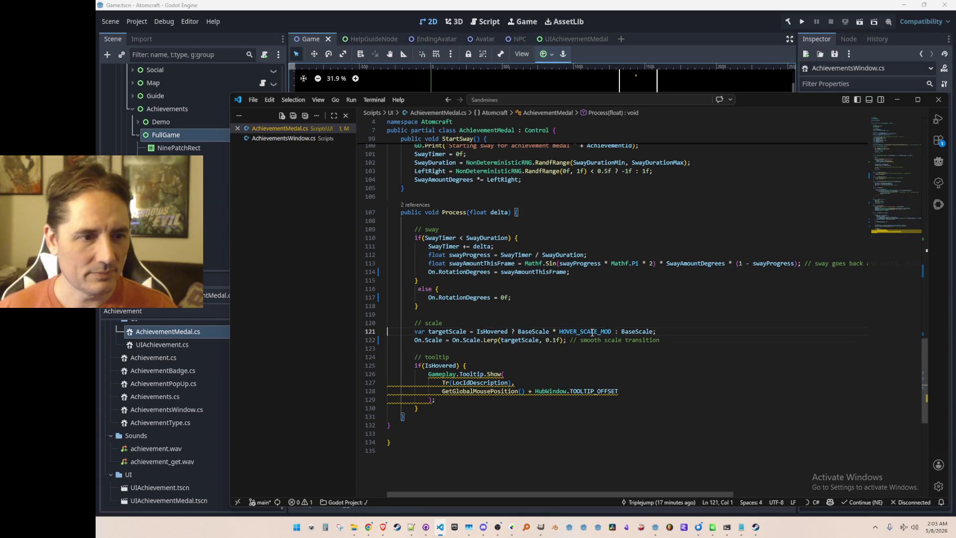
{"action": "scroll", "coordinate": [762, 246], "scroll_direction": "up", "scroll_amount": 20}
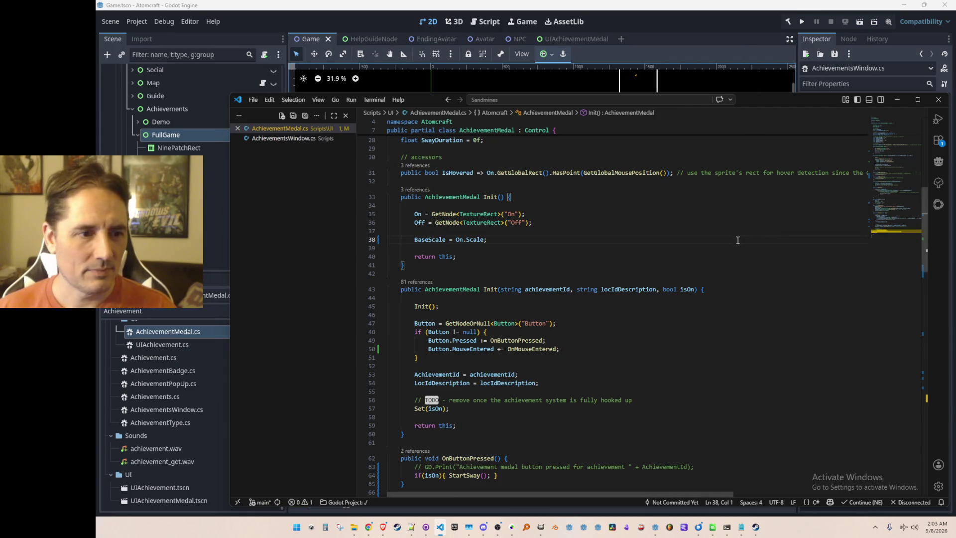
{"action": "scroll", "coordinate": [737, 239], "scroll_direction": "down", "scroll_amount": 2}
{"action": "left_click", "coordinate": [802, 22]}
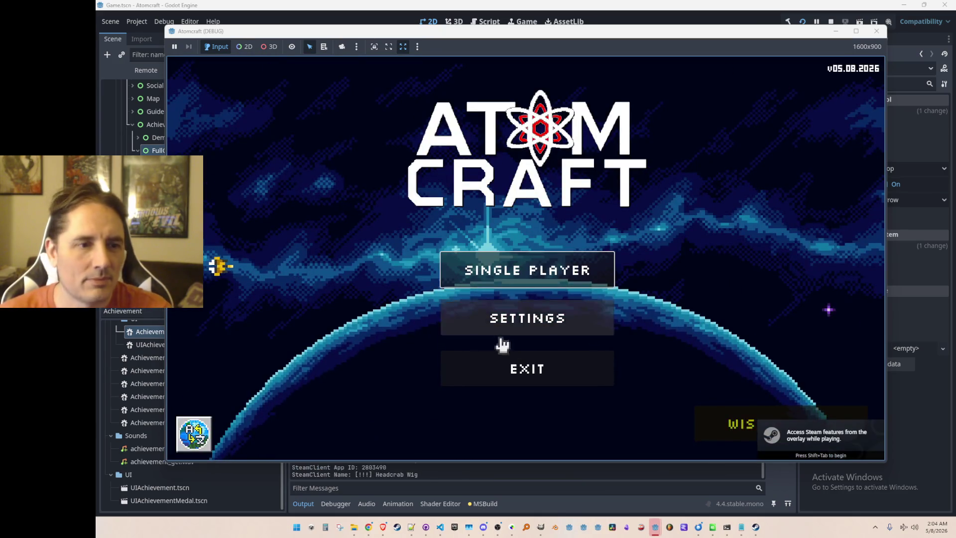
Load NPC TEST H with profile A TEST 4 and open the player menu with F1
{"action": "left_click", "coordinate": [544, 265]}
{"action": "scroll", "coordinate": [553, 224], "scroll_direction": "down", "scroll_amount": 3}
{"action": "scroll", "coordinate": [555, 234], "scroll_direction": "up", "scroll_amount": 1}
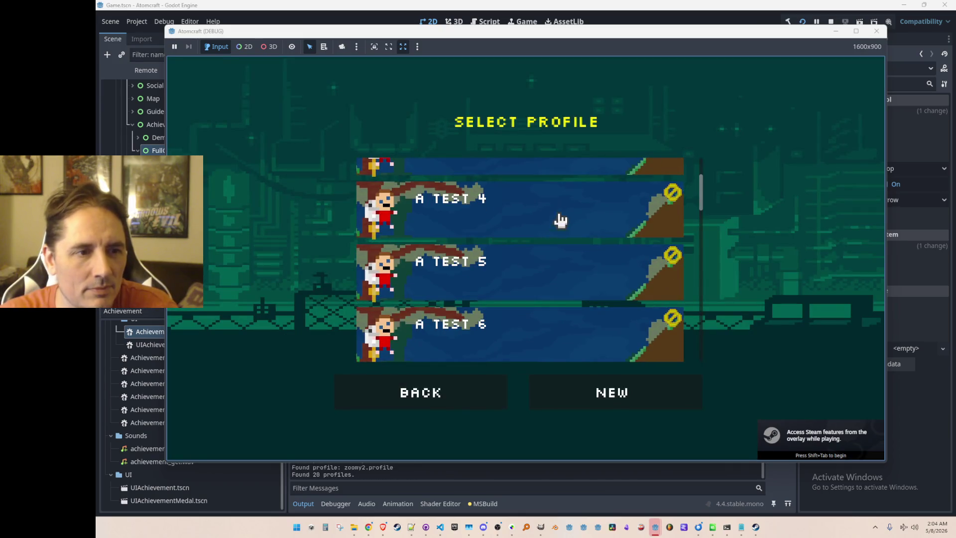
{"action": "left_click", "coordinate": [557, 222]}
{"action": "scroll", "coordinate": [568, 212], "scroll_direction": "down", "scroll_amount": 8}
{"action": "scroll", "coordinate": [568, 239], "scroll_direction": "down", "scroll_amount": 3}
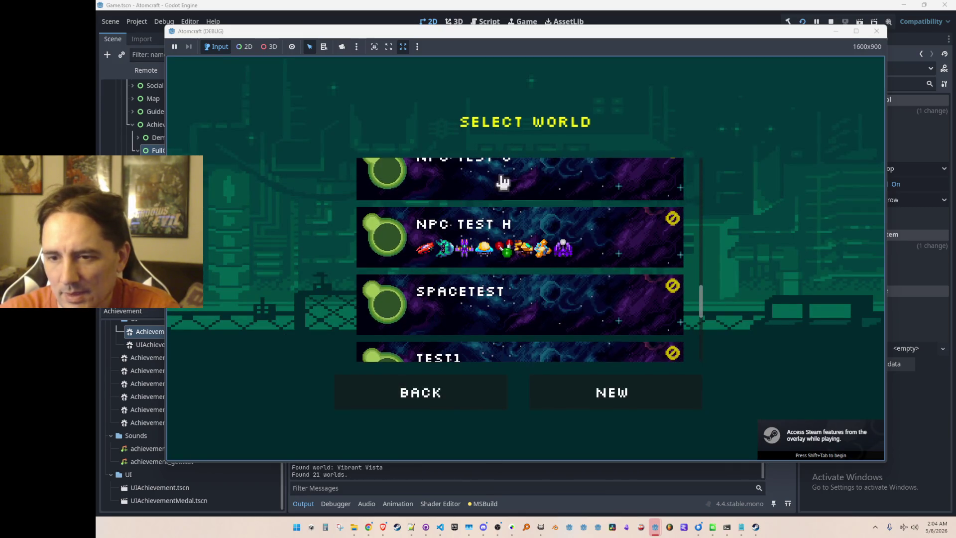
{"action": "left_click", "coordinate": [484, 239]}
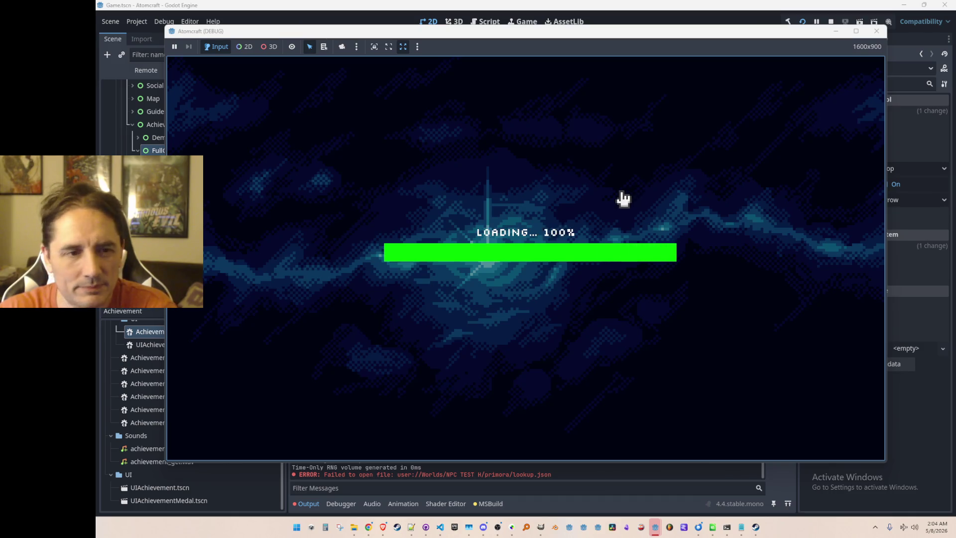
{"action": "key", "text": "F1"}
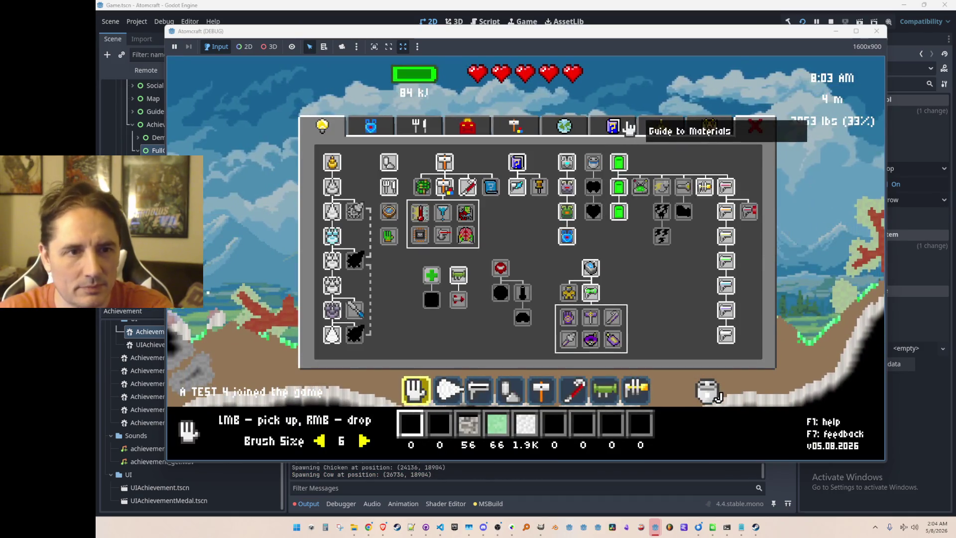
Cycle through the Guide to Materials, periodic table, achievements, crafting recipes and map tabs
{"action": "left_click", "coordinate": [632, 129]}
{"action": "left_click", "coordinate": [667, 124]}
{"action": "left_click", "coordinate": [712, 126]}
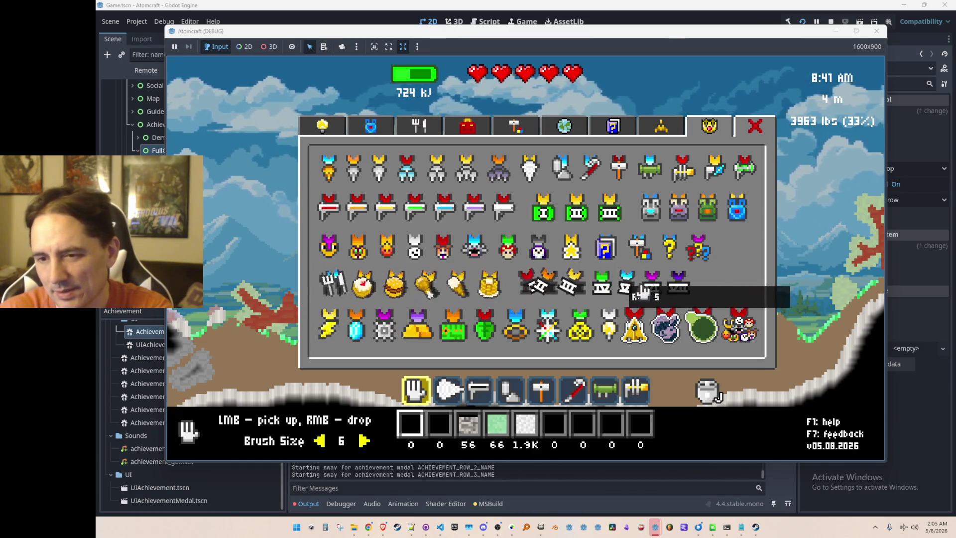
{"action": "left_click", "coordinate": [539, 129]}
{"action": "left_click", "coordinate": [617, 142]}
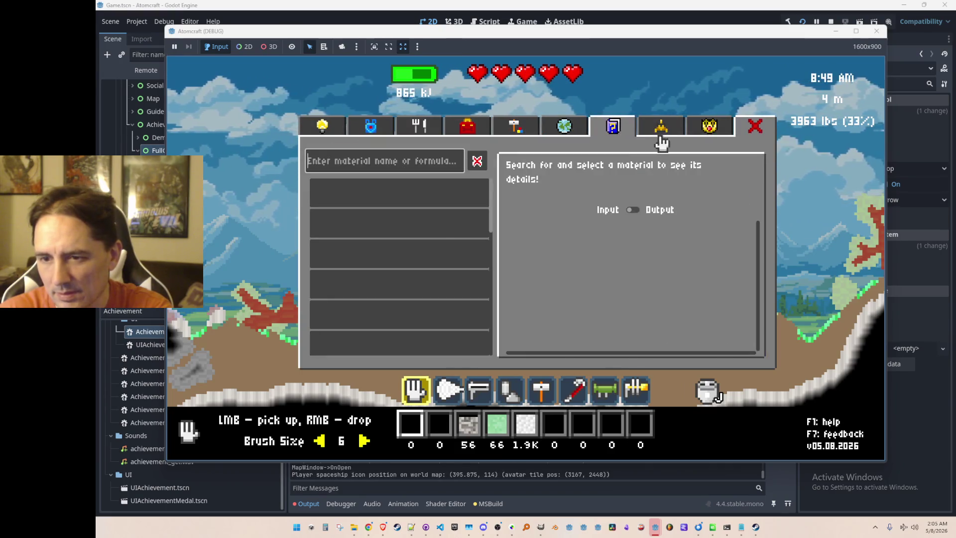
{"action": "left_click", "coordinate": [658, 141]}
{"action": "left_click", "coordinate": [613, 129]}
{"action": "left_click", "coordinate": [660, 130]}
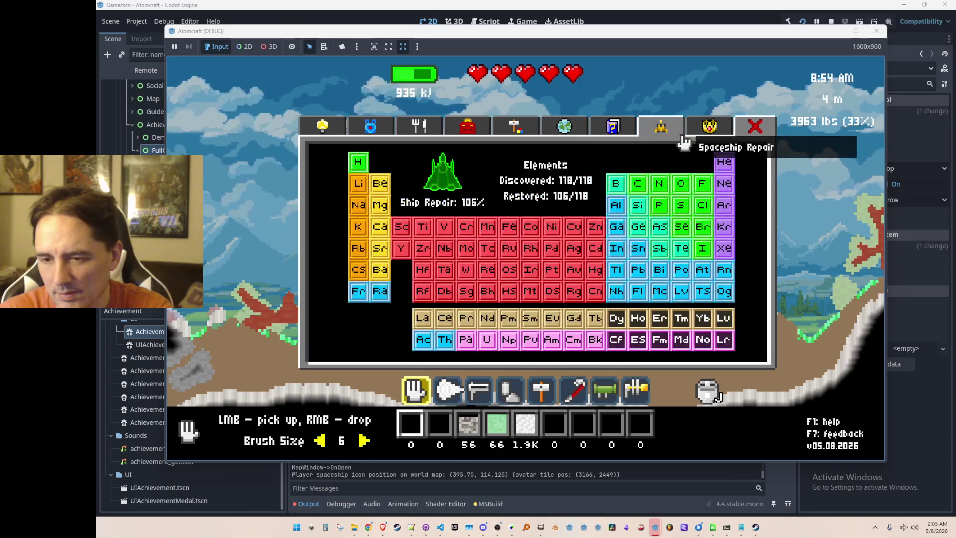
{"action": "left_click", "coordinate": [723, 132]}
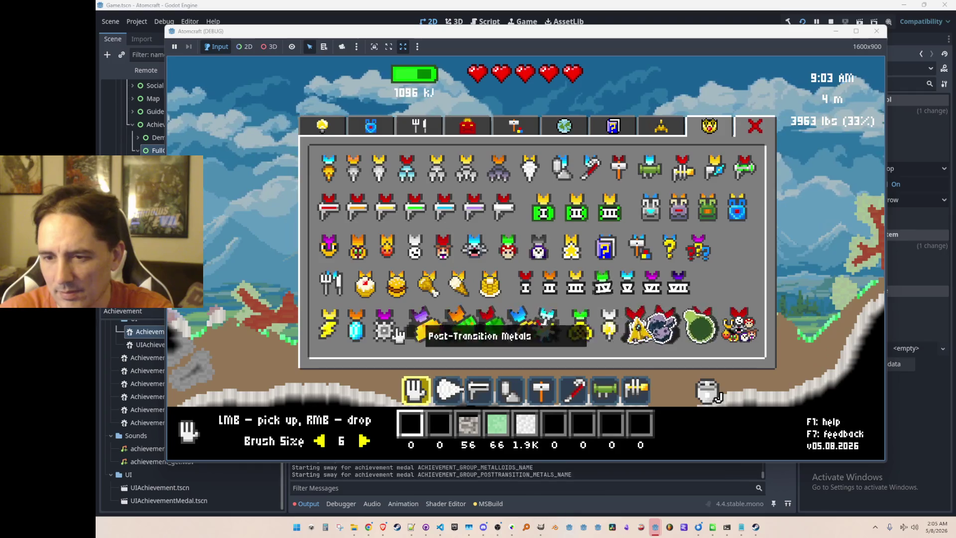
View the materials list and tech tree, return to the achievements medal grid, then switch to the browser
{"action": "left_click", "coordinate": [370, 130]}
{"action": "left_click", "coordinate": [611, 131]}
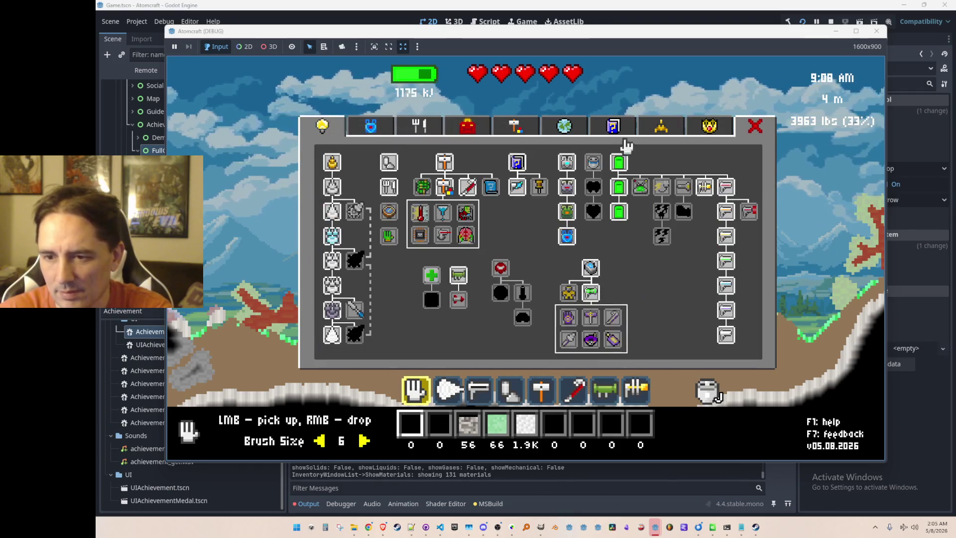
{"action": "left_click", "coordinate": [704, 134]}
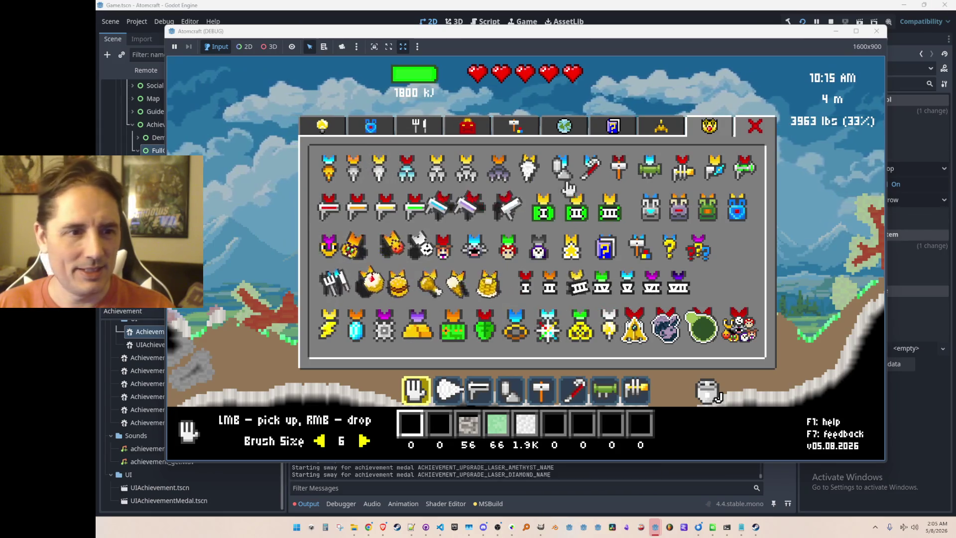
{"action": "key", "text": "alt+Tab"}
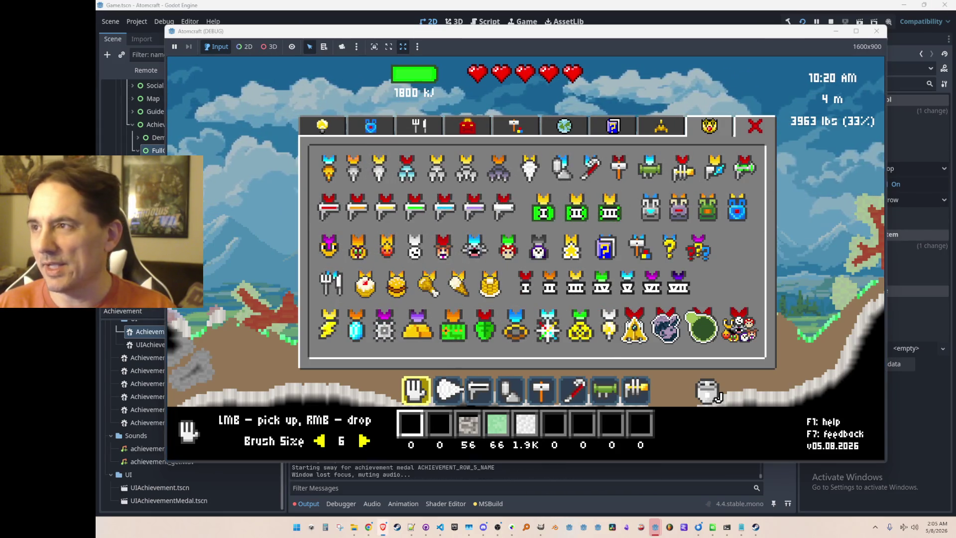